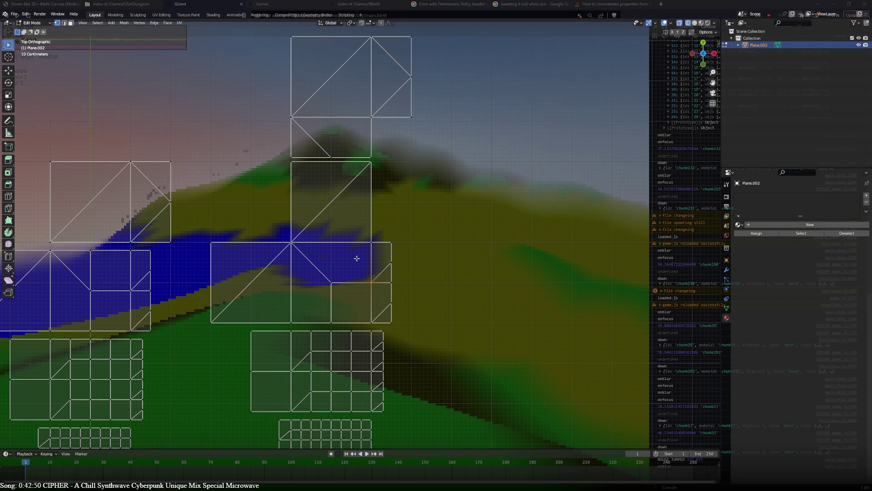
# Select a pair of vertices on the tile mesh and zoom in to inspect them.
pyautogui.click(372, 241)
pyautogui.click(378, 117)
pyautogui.click(337, 155)
pyautogui.keyDown('shift'); pyautogui.click(361, 125); pyautogui.keyUp('shift')
pyautogui.scroll(4, 417, 148)
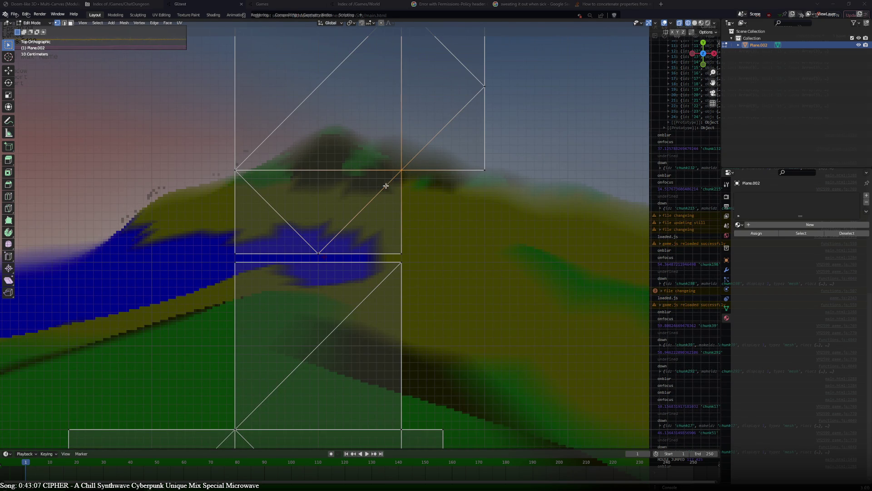
pyautogui.scroll(-2, 396, 176)
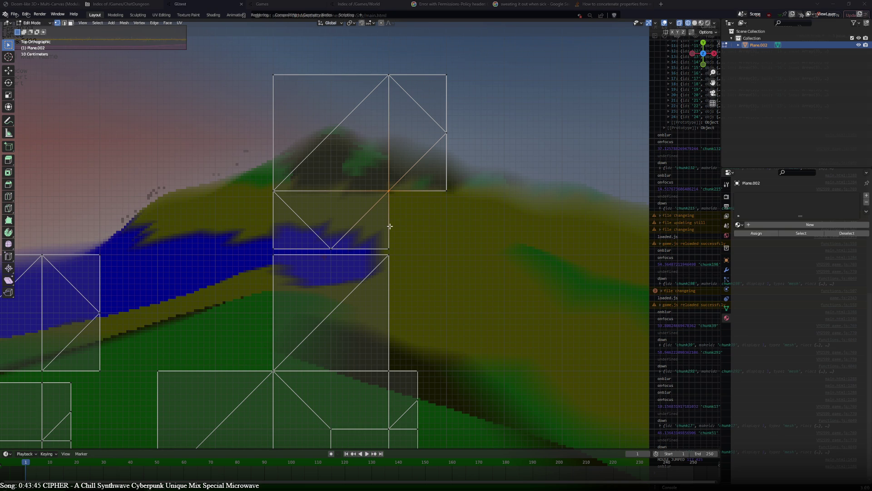
# Fill a triangular face between the gap's bottom, upper and left vertices.
pyautogui.keyDown('shift'); pyautogui.moveTo(421, 222); pyautogui.dragTo(395, 188, button='middle'); pyautogui.keyUp('shift')
pyautogui.moveTo(431, 246)
pyautogui.keyDown('shift'); pyautogui.mouseDown(button='middle')
pyautogui.moveTo(461, 148)
pyautogui.moveTo(421, 238)
pyautogui.mouseUp(button='middle'); pyautogui.keyUp('shift')
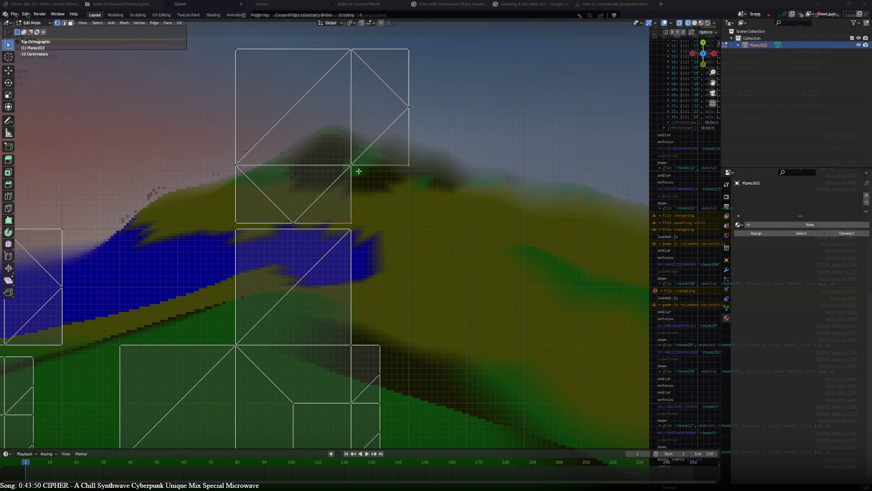
pyautogui.click(382, 191)
pyautogui.press('a')
pyautogui.hotkey('alt', 'a')
pyautogui.moveTo(409, 243)
pyautogui.keyDown('shift'); pyautogui.mouseDown(button='middle')
pyautogui.moveTo(427, 274)
pyautogui.moveTo(449, 195)
pyautogui.moveTo(501, 250)
pyautogui.mouseUp(button='middle'); pyautogui.keyUp('shift')
pyautogui.click(314, 283)
pyautogui.keyDown('shift'); pyautogui.click(313, 169); pyautogui.keyUp('shift')
pyautogui.keyDown('shift'); pyautogui.click(213, 274); pyautogui.keyUp('shift')
pyautogui.press('f')
# Move the large quad's bottom edge 0.4 m down.
pyautogui.moveTo(432, 263)
pyautogui.keyDown('shift'); pyautogui.mouseDown(button='middle')
pyautogui.moveTo(464, 292)
pyautogui.moveTo(459, 163)
pyautogui.moveTo(428, 248)
pyautogui.moveTo(428, 226)
pyautogui.mouseUp(button='middle'); pyautogui.keyUp('shift')
pyautogui.click(428, 226)
pyautogui.keyDown('shift'); pyautogui.click(339, 217); pyautogui.keyUp('shift')
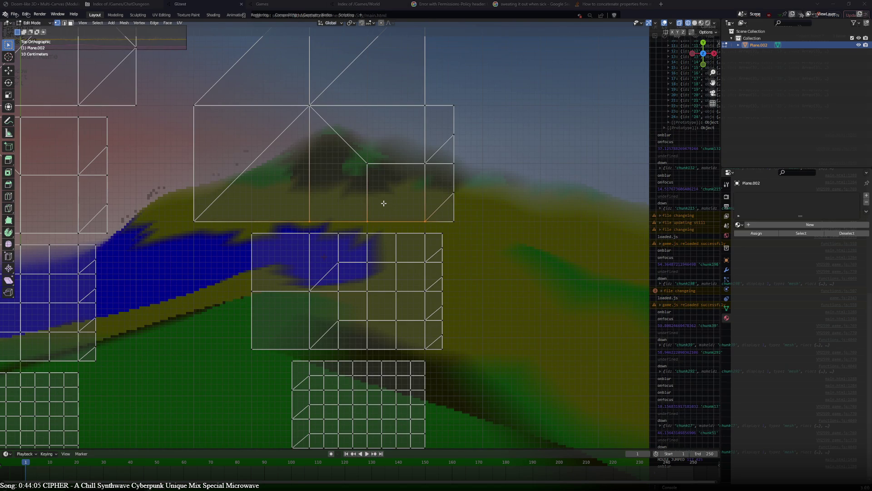
pyautogui.press('g')
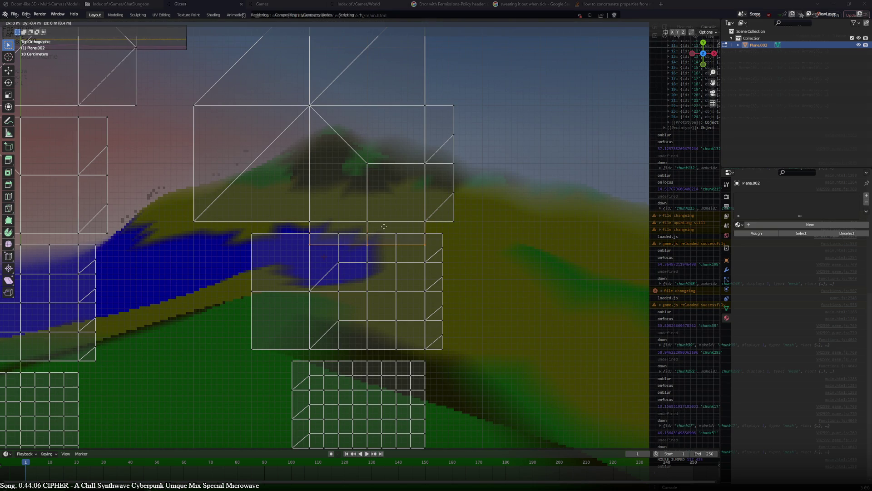
pyautogui.click(384, 229)
# Subdivide the moved edge with one cut.
pyautogui.rightClick(385, 229)
pyautogui.click(385, 230)
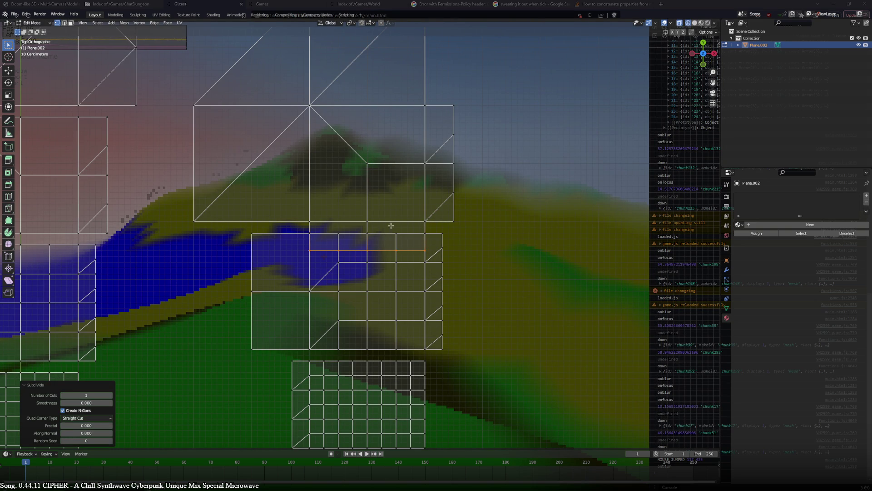
pyautogui.scroll(-3, 385, 237)
# Move the connected central tile island 3.7 m along X and 1.3 m along Y.
pyautogui.keyDown('shift'); pyautogui.moveTo(385, 237); pyautogui.dragTo(405, 252, button='middle'); pyautogui.keyUp('shift')
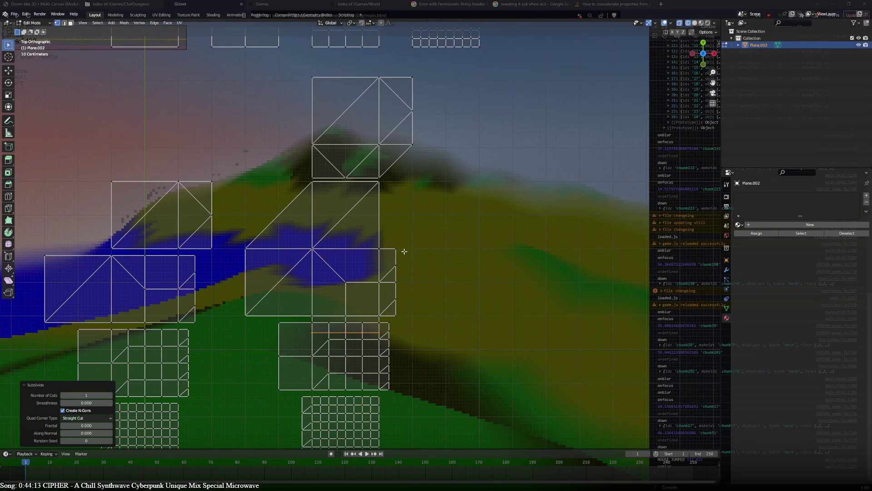
pyautogui.hotkey('ctrl', 'l')
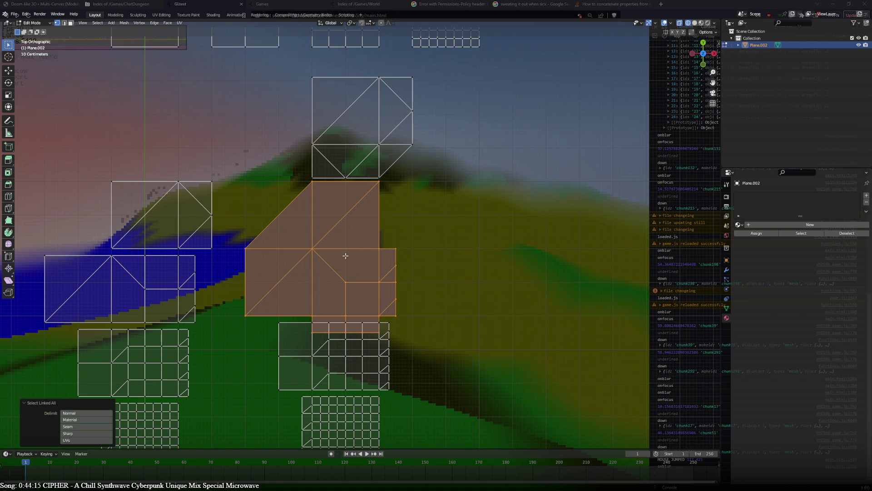
pyautogui.scroll(-2, 412, 252)
pyautogui.scroll(2, 411, 249)
pyautogui.press('g')
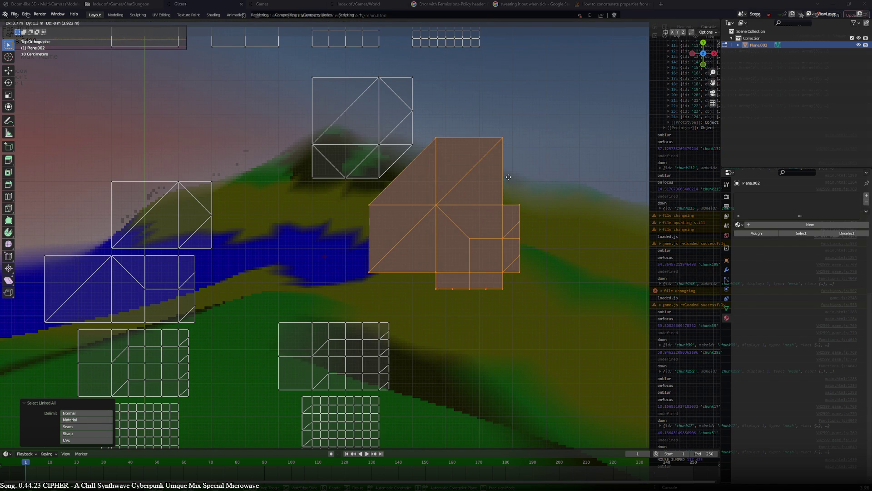
pyautogui.click(509, 177)
pyautogui.scroll(4, 499, 220)
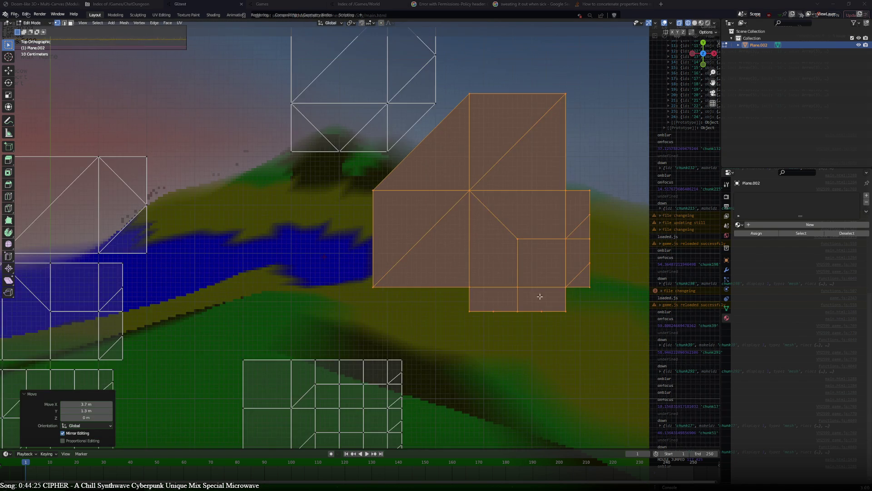
# Cut diagonal edges across the cells of the moved tile's lower strip.
pyautogui.click(421, 252)
pyautogui.keyDown('shift'); pyautogui.click(448, 213); pyautogui.keyUp('shift')
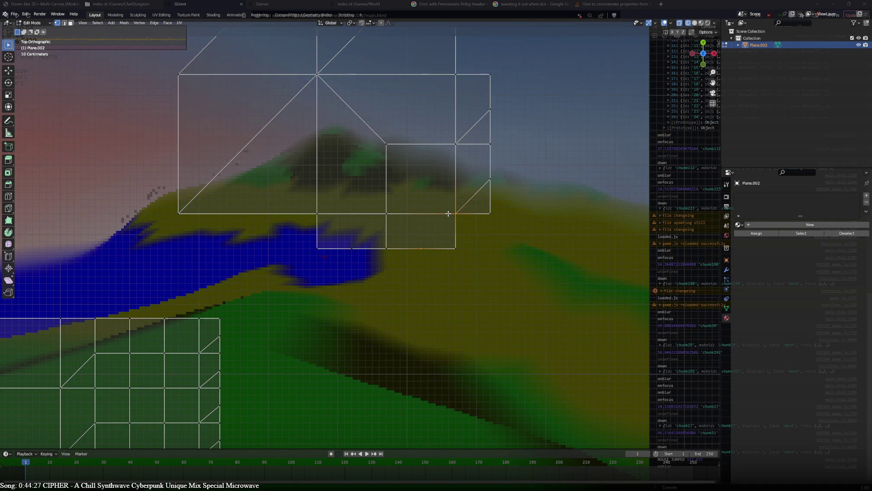
pyautogui.press('j')
pyautogui.click(352, 245)
pyautogui.keyDown('shift'); pyautogui.click(384, 216); pyautogui.keyUp('shift')
pyautogui.press('j')
pyautogui.click(421, 249)
pyautogui.keyDown('shift'); pyautogui.click(386, 214); pyautogui.keyUp('shift')
pyautogui.press('j')
pyautogui.click(353, 247)
pyautogui.keyDown('shift'); pyautogui.click(329, 214); pyautogui.keyUp('shift')
pyautogui.press('j')
# Cut diagonals across the right-hand squares and remaining cells to finish triangulating the tile.
pyautogui.click(456, 148)
pyautogui.keyDown('shift'); pyautogui.click(389, 217); pyautogui.keyUp('shift')
pyautogui.press('j')
pyautogui.click(490, 180)
pyautogui.keyDown('shift'); pyautogui.click(458, 144); pyautogui.keyUp('shift')
pyautogui.press('j')
pyautogui.click(490, 111)
pyautogui.keyDown('shift'); pyautogui.click(455, 74); pyautogui.keyUp('shift')
pyautogui.press('j')
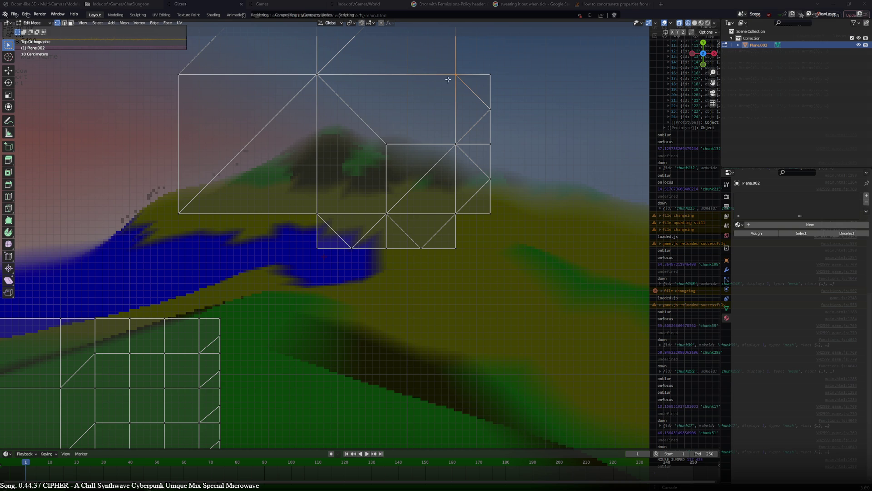
pyautogui.keyDown('shift'); pyautogui.click(386, 145); pyautogui.keyUp('shift')
pyautogui.press('j')
pyautogui.click(386, 145)
pyautogui.keyDown('shift'); pyautogui.click(318, 214); pyautogui.keyUp('shift')
pyautogui.press('j')
pyautogui.keyDown('shift'); pyautogui.moveTo(342, 130); pyautogui.dragTo(428, 252, button='middle'); pyautogui.keyUp('shift')
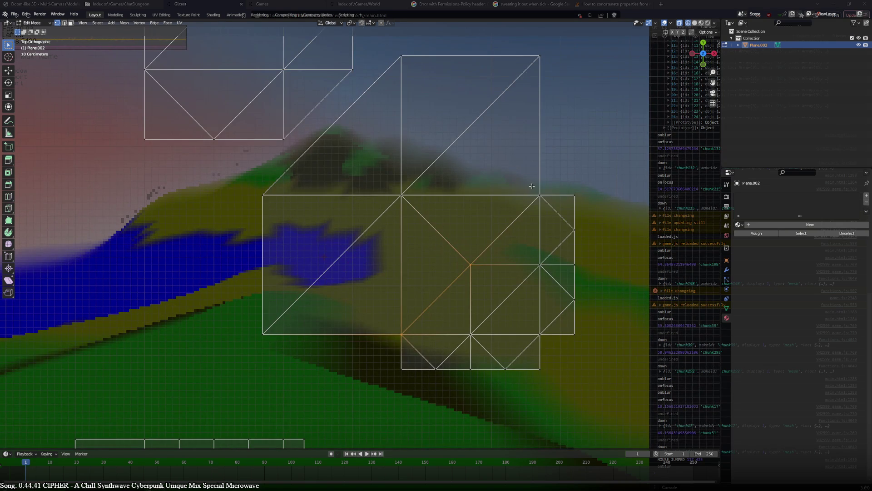
# Select the lower grid tile's whole top edge and extrude it 1.2 m upward.
pyautogui.scroll(-3, 355, 196)
pyautogui.moveTo(407, 288)
pyautogui.keyDown('shift'); pyautogui.mouseDown(button='middle')
pyautogui.moveTo(450, 183)
pyautogui.moveTo(518, 83)
pyautogui.mouseUp(button='middle'); pyautogui.keyUp('shift')
pyautogui.scroll(2, 518, 83)
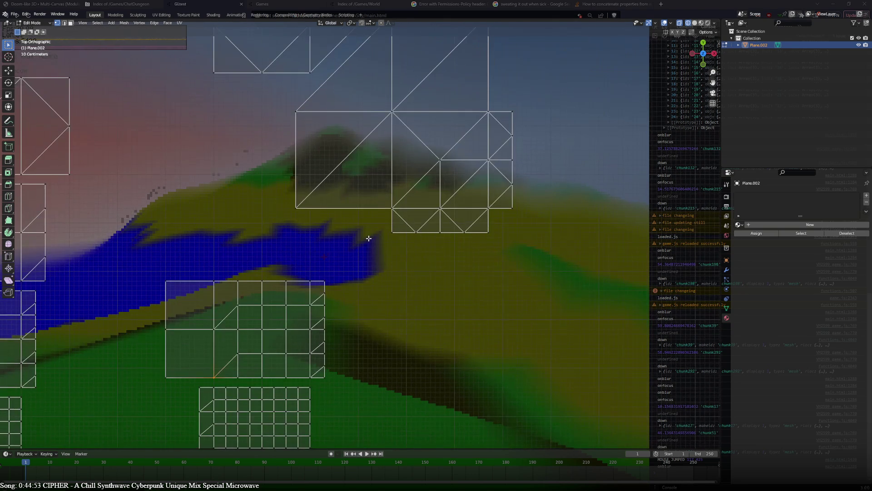
pyautogui.keyDown('shift'); pyautogui.moveTo(368, 239); pyautogui.dragTo(384, 196, button='middle'); pyautogui.keyUp('shift')
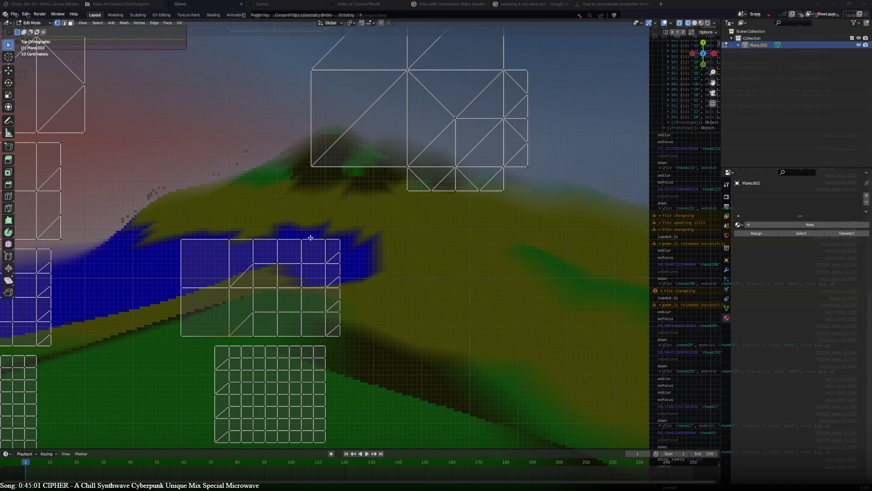
pyautogui.scroll(3, 258, 263)
pyautogui.moveTo(258, 263)
pyautogui.keyDown('shift'); pyautogui.mouseDown(button='middle')
pyautogui.moveTo(306, 271)
pyautogui.moveTo(301, 298)
pyautogui.moveTo(463, 47)
pyautogui.mouseUp(button='middle'); pyautogui.keyUp('shift')
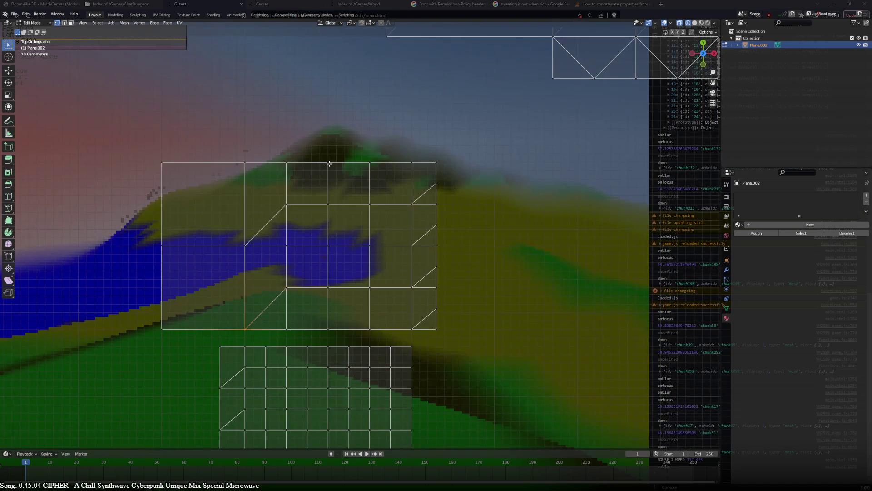
pyautogui.click(247, 162)
pyautogui.keyDown('ctrl'); pyautogui.click(436, 162); pyautogui.keyUp('ctrl')
pyautogui.moveTo(399, 177)
pyautogui.keyDown('shift'); pyautogui.mouseDown(button='middle')
pyautogui.moveTo(386, 187)
pyautogui.moveTo(390, 199)
pyautogui.mouseUp(button='middle'); pyautogui.keyUp('shift')
pyautogui.press('e')
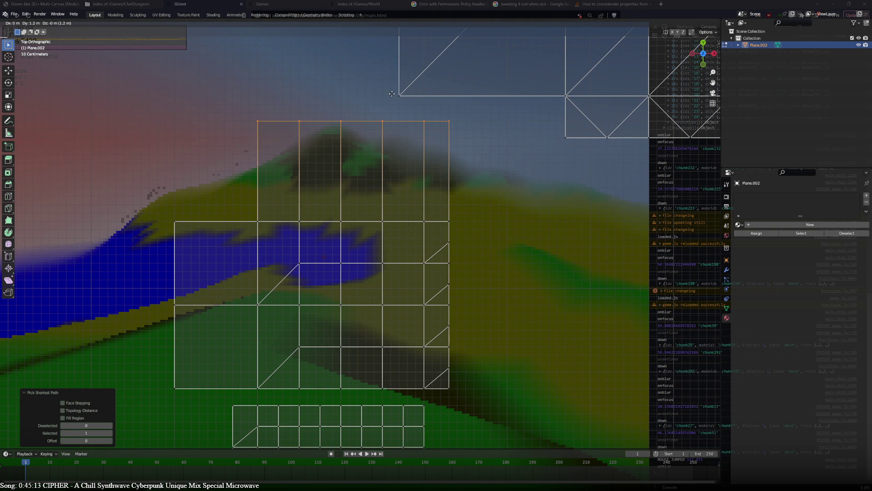
pyautogui.click(392, 95)
pyautogui.click(308, 222)
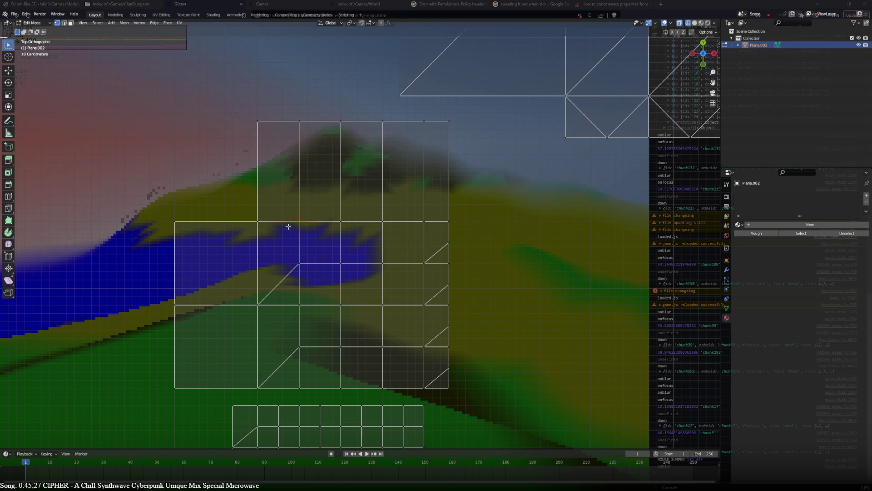
# Merge vertex pairs in the new row at the last vertex to form wider cells.
pyautogui.click(267, 224)
pyautogui.press('m')
pyautogui.click(267, 224)
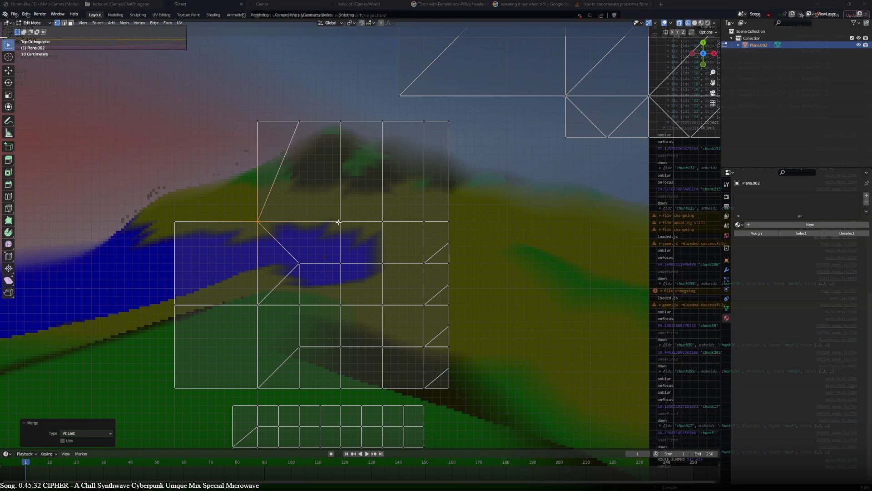
pyautogui.click(386, 219)
pyautogui.click(345, 219)
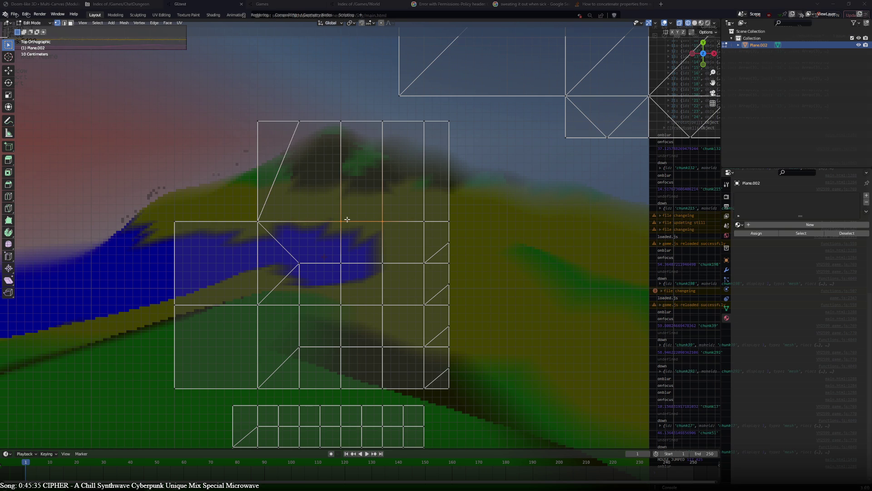
pyautogui.keyDown('shift'); pyautogui.click(377, 220); pyautogui.keyUp('shift')
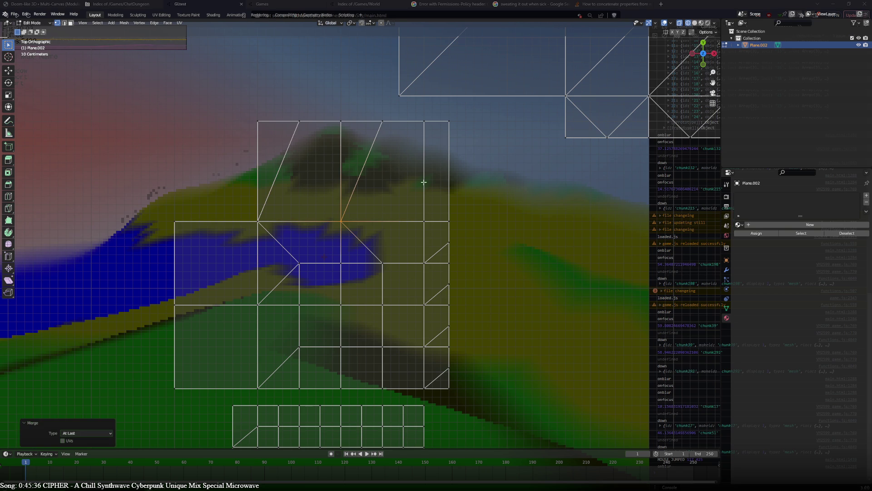
pyautogui.press('m')
pyautogui.click(453, 127)
# Merge the matching vertex pairs along the top edge.
pyautogui.click(383, 122)
pyautogui.keyDown('shift'); pyautogui.click(341, 122); pyautogui.keyUp('shift')
pyautogui.press('m')
pyautogui.click(338, 123)
pyautogui.click(299, 121)
pyautogui.keyDown('shift'); pyautogui.click(259, 122); pyautogui.keyUp('shift')
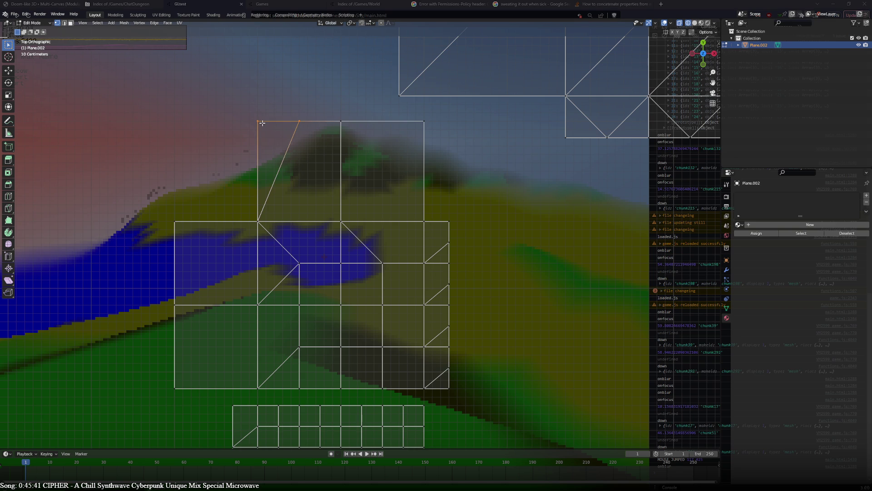
pyautogui.press('m')
pyautogui.click(262, 123)
pyautogui.scroll(-2, 318, 209)
pyautogui.scroll(1, 322, 215)
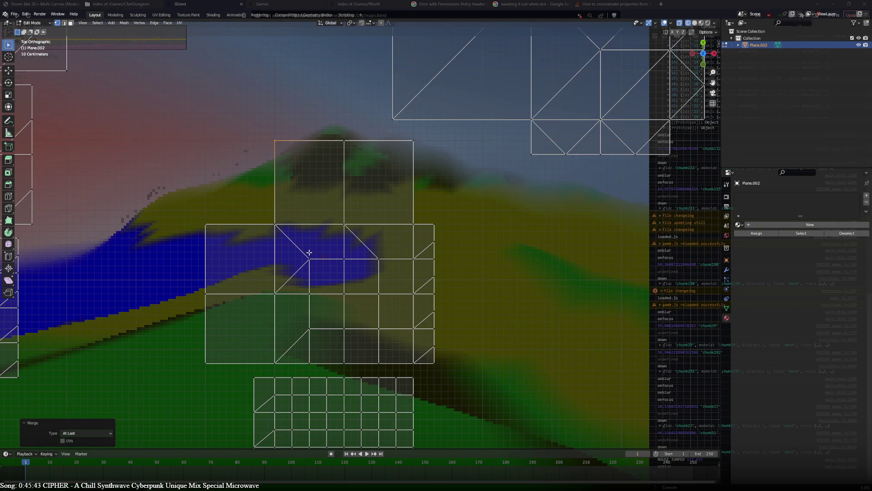
# Connect diagonal edges across the lower cells of the grid tile.
pyautogui.click(337, 224)
pyautogui.keyDown('shift'); pyautogui.click(309, 259); pyautogui.keyUp('shift')
pyautogui.press('j')
pyautogui.click(378, 259)
pyautogui.keyDown('shift'); pyautogui.click(413, 224); pyautogui.keyUp('shift')
pyautogui.press('j')
pyautogui.click(310, 320)
pyautogui.keyDown('shift'); pyautogui.click(274, 298); pyautogui.keyUp('shift')
pyautogui.press('j')
pyautogui.click(274, 298)
pyautogui.keyDown('shift'); pyautogui.click(208, 366); pyautogui.keyUp('shift')
pyautogui.press('j')
# Add diagonal edges across the remaining upper cells.
pyautogui.click(275, 224)
pyautogui.keyDown('shift'); pyautogui.click(206, 293); pyautogui.keyUp('shift')
pyautogui.press('j')
pyautogui.click(344, 141)
pyautogui.click(412, 145)
pyautogui.keyDown('shift'); pyautogui.click(344, 224); pyautogui.keyUp('shift')
pyautogui.press('j')
# Lower the tile's top edge 0.2 m along Y.
pyautogui.keyDown('shift'); pyautogui.click(353, 140); pyautogui.keyUp('shift')
pyautogui.keyDown('shift'); pyautogui.click(285, 143); pyautogui.keyUp('shift')
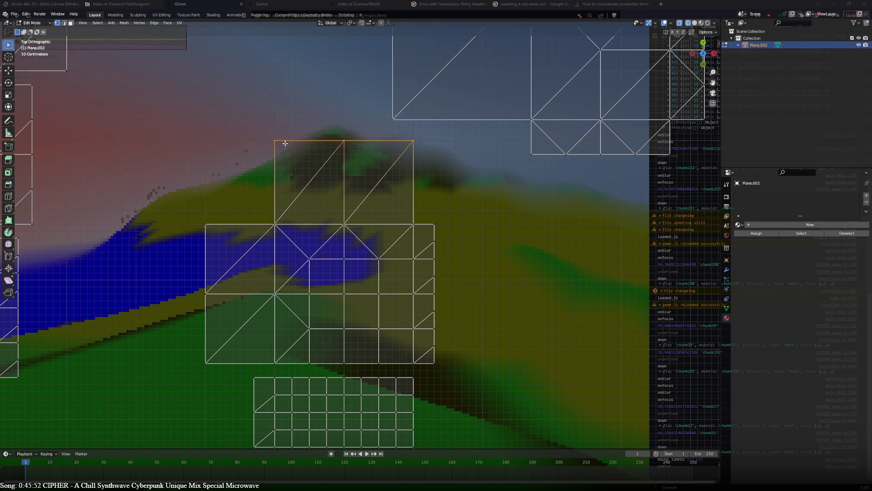
pyautogui.press('g')
pyautogui.click(286, 158)
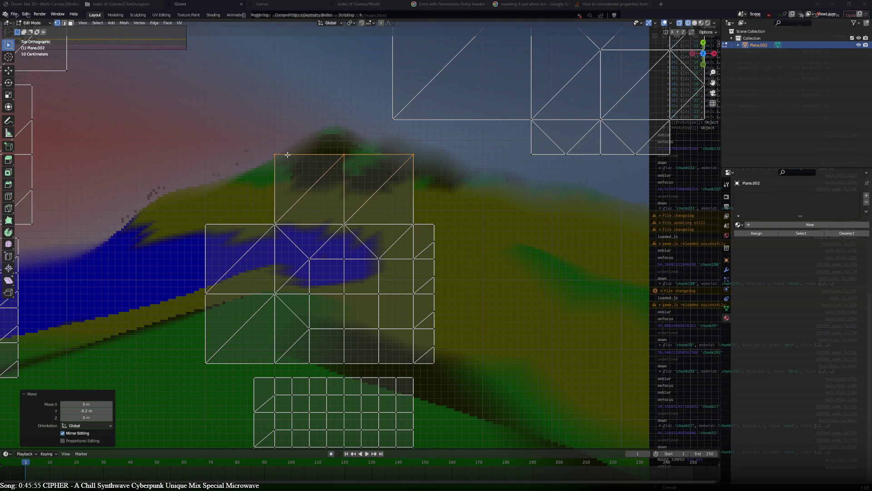
# Select the upper mesh's bottom edge path and join it to the right column with a diagonal.
pyautogui.scroll(1, 373, 303)
pyautogui.keyDown('shift'); pyautogui.scroll(-3, 373, 303); pyautogui.keyUp('shift')
pyautogui.scroll(2, 454, 208)
pyautogui.click(496, 177)
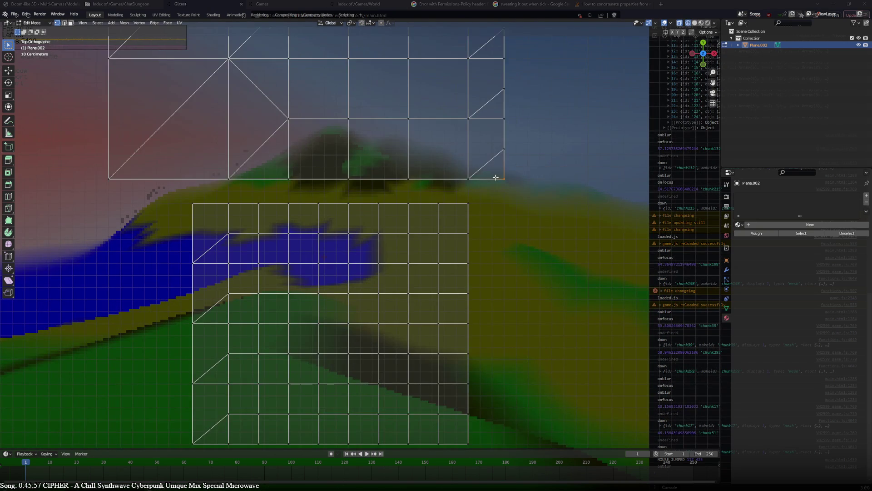
pyautogui.keyDown('ctrl'); pyautogui.click(228, 179); pyautogui.keyUp('ctrl')
pyautogui.scroll(-2, 377, 186)
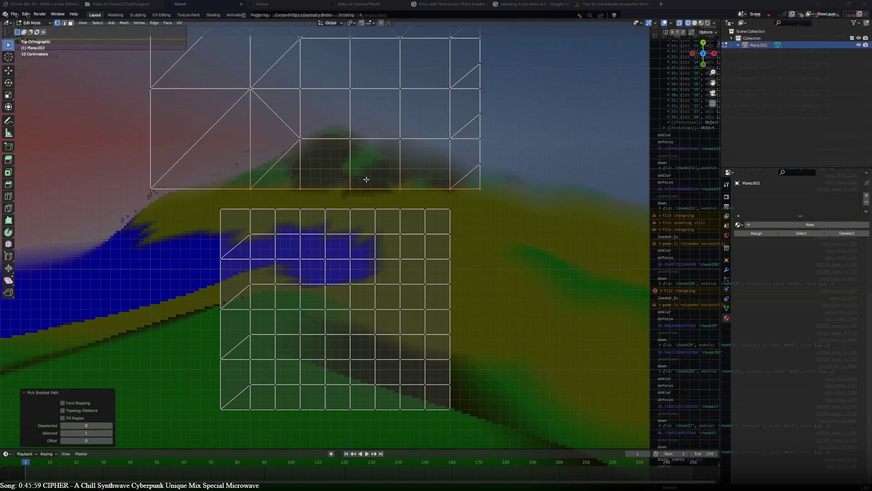
pyautogui.scroll(2, 436, 175)
pyautogui.click(447, 241)
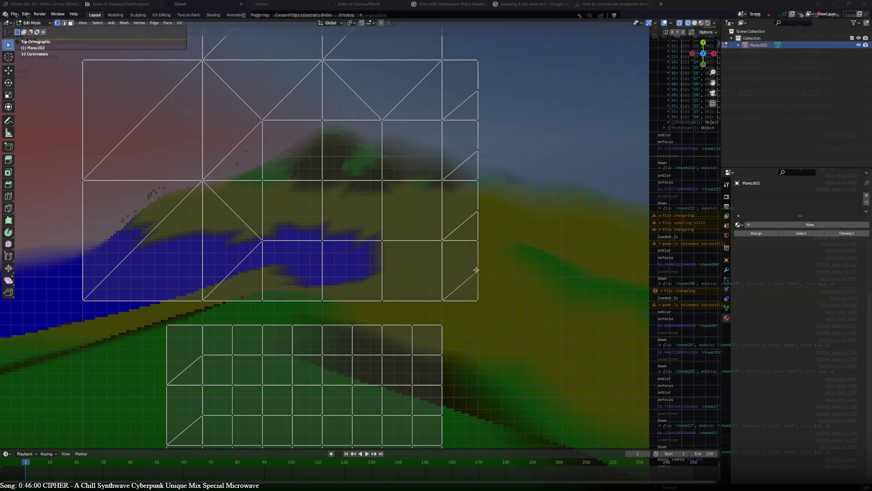
pyautogui.press('j')
# Connect three more vertex pairs up the right column with diagonal edges.
pyautogui.click(478, 210)
pyautogui.keyDown('shift'); pyautogui.click(442, 180); pyautogui.keyUp('shift')
pyautogui.press('j')
pyautogui.click(477, 150)
pyautogui.keyDown('shift'); pyautogui.click(442, 121); pyautogui.keyUp('shift')
pyautogui.press('j')
pyautogui.click(478, 90)
pyautogui.keyDown('shift'); pyautogui.click(443, 60); pyautogui.keyUp('shift')
pyautogui.press('j')
# Extrude the grid's bottom edge row 0.3 m down and subdivide the new strip once.
pyautogui.click(443, 300)
pyautogui.keyDown('ctrl'); pyautogui.click(212, 302); pyautogui.keyUp('ctrl')
pyautogui.keyDown('shift'); pyautogui.moveTo(481, 294); pyautogui.dragTo(498, 181, button='middle'); pyautogui.keyUp('shift')
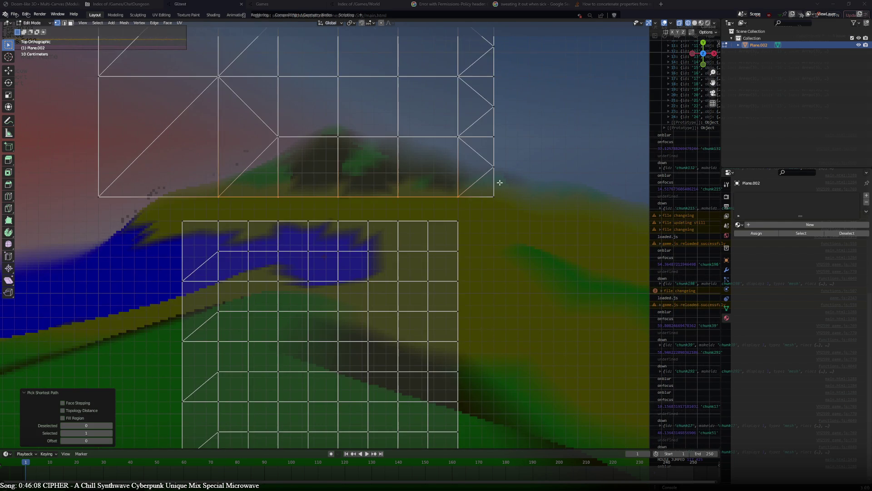
pyautogui.press('e')
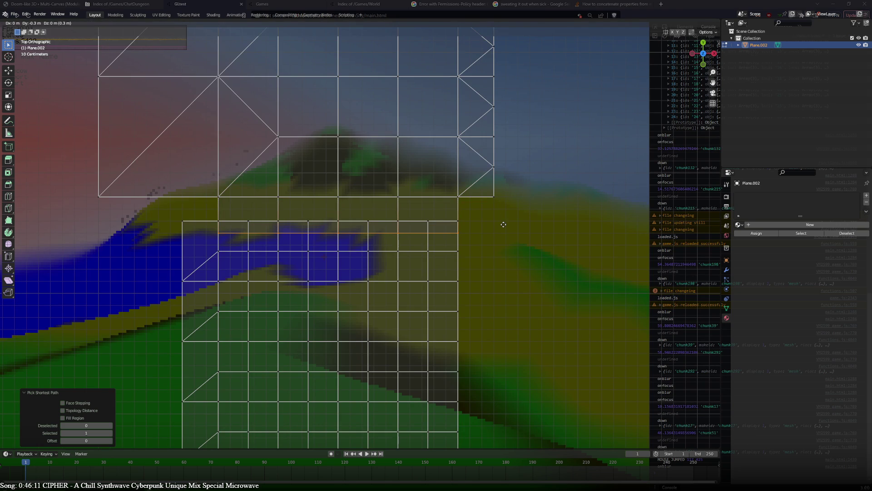
pyautogui.click(503, 225)
pyautogui.press('e')
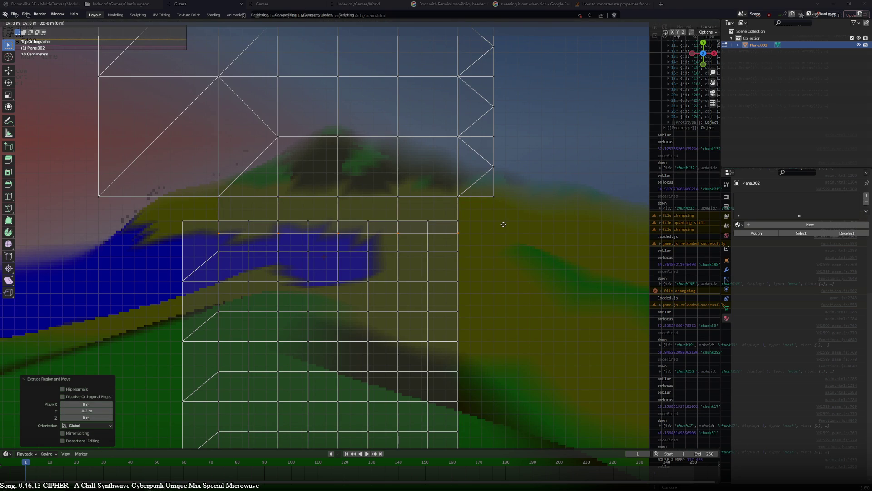
pyautogui.rightClick(541, 241)
pyautogui.rightClick(544, 251)
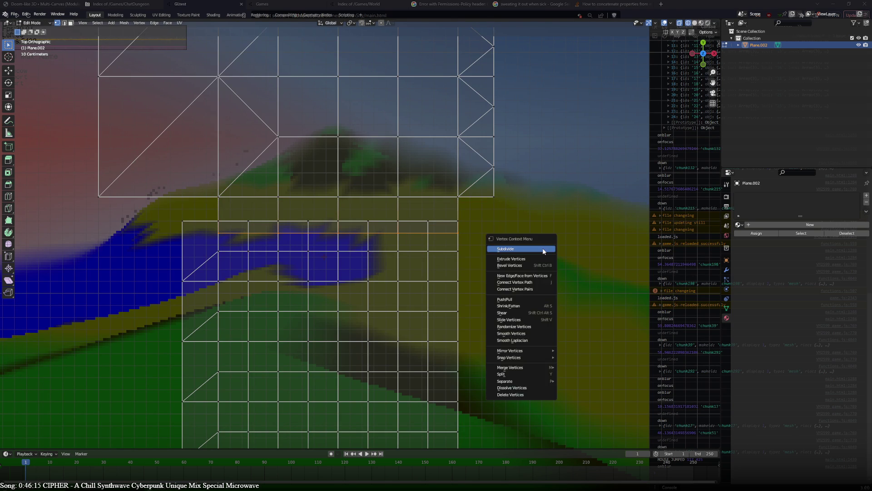
pyautogui.click(543, 251)
# Move the whole lower grid tile 0.5 m down in Y.
pyautogui.click(434, 218)
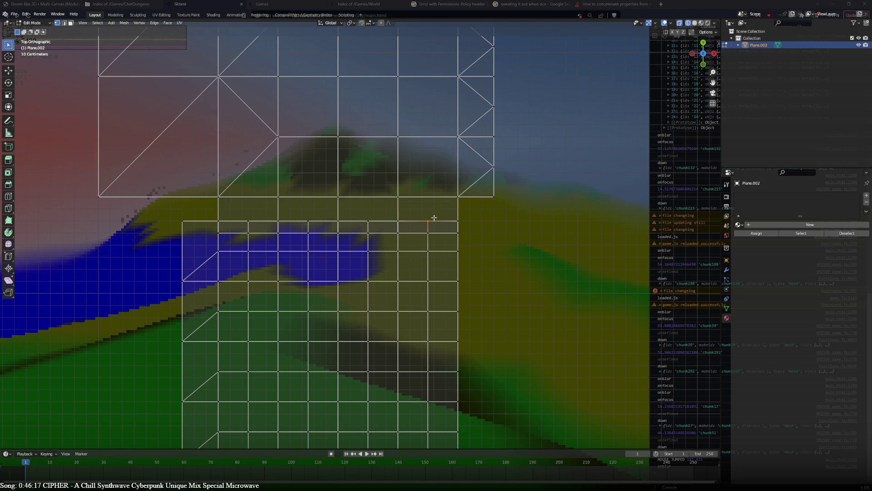
pyautogui.hotkey('ctrl', 'l')
pyautogui.scroll(-2, 439, 224)
pyautogui.write('gy-0.5')
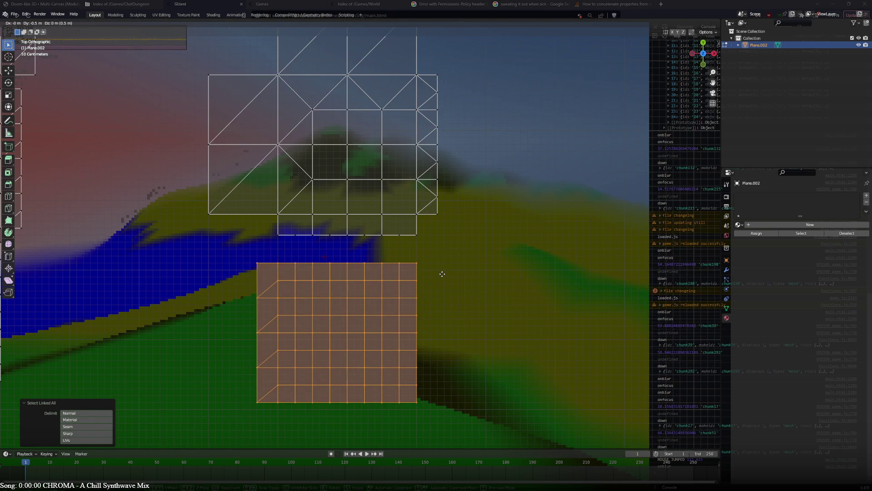
pyautogui.press('Return')
pyautogui.scroll(2, 443, 231)
pyautogui.click(439, 207)
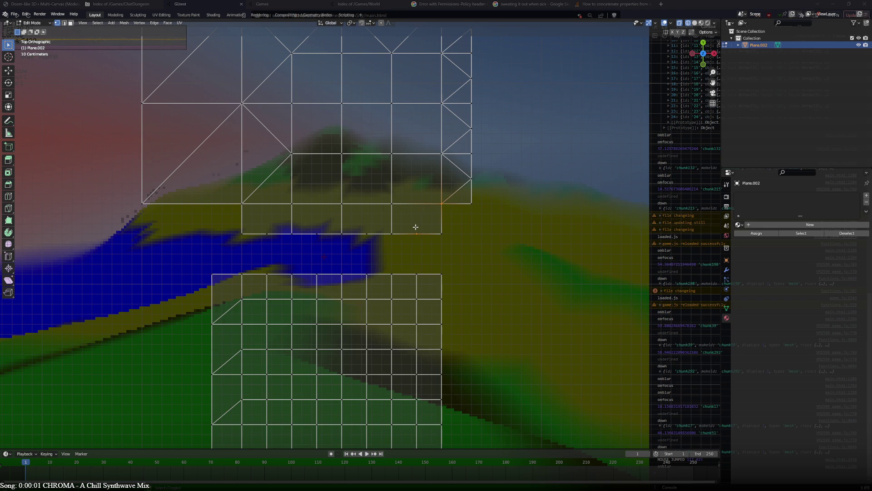
# Join vertex pairs across the new strip with zigzag diagonal edges.
pyautogui.press('j')
pyautogui.click(391, 207)
pyautogui.keyDown('shift'); pyautogui.click(366, 229); pyautogui.keyUp('shift')
pyautogui.press('j')
pyautogui.click(341, 207)
pyautogui.keyDown('shift'); pyautogui.click(317, 230); pyautogui.keyUp('shift')
pyautogui.press('j')
pyautogui.click(266, 230)
pyautogui.keyDown('shift'); pyautogui.click(292, 205); pyautogui.keyUp('shift')
pyautogui.press('j')
pyautogui.click(249, 203)
pyautogui.keyDown('shift'); pyautogui.click(267, 230); pyautogui.keyUp('shift')
pyautogui.press('j')
# Finish the zigzag diagonals along the rest of the strip, undoing one wrong pick.
pyautogui.click(294, 211)
pyautogui.click(336, 209)
pyautogui.hotkey('ctrl', 'z')
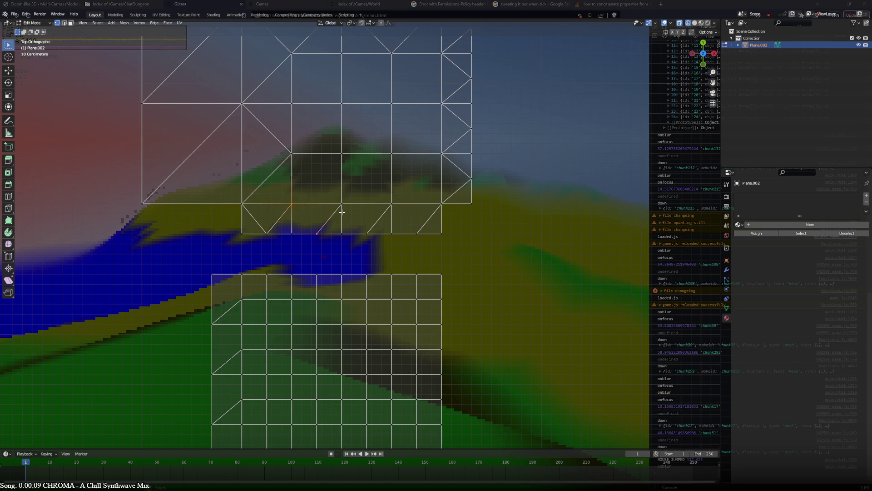
pyautogui.press('j')
pyautogui.click(343, 209)
pyautogui.keyDown('shift'); pyautogui.click(365, 230); pyautogui.keyUp('shift')
pyautogui.press('j')
pyautogui.click(393, 208)
pyautogui.keyDown('shift'); pyautogui.click(413, 229); pyautogui.keyUp('shift')
pyautogui.press('j')
# Fill the strip's corner gap with a triangle and clear the selection.
pyautogui.click(462, 217)
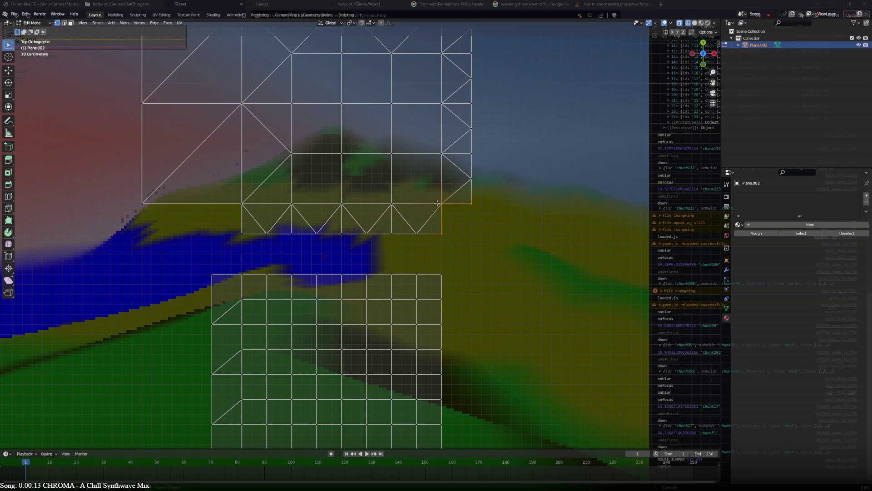
pyautogui.press('f')
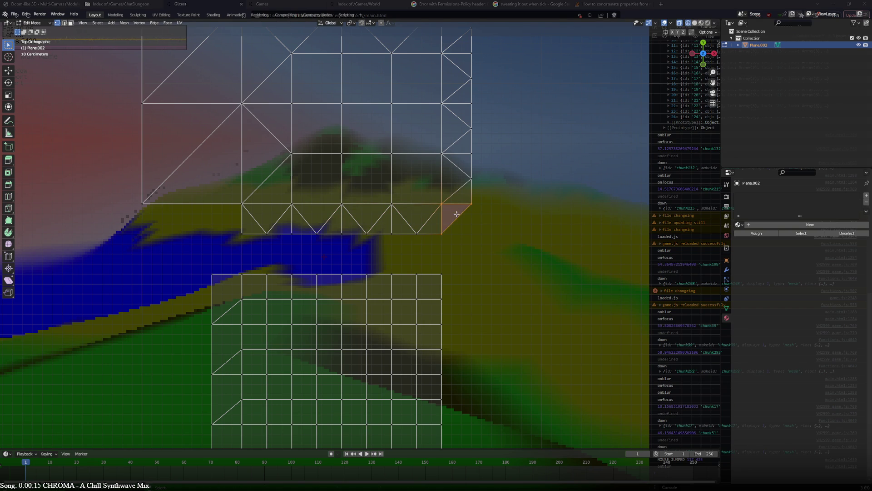
pyautogui.scroll(4, 455, 213)
pyautogui.press('a')
pyautogui.hotkey('alt', 'a')
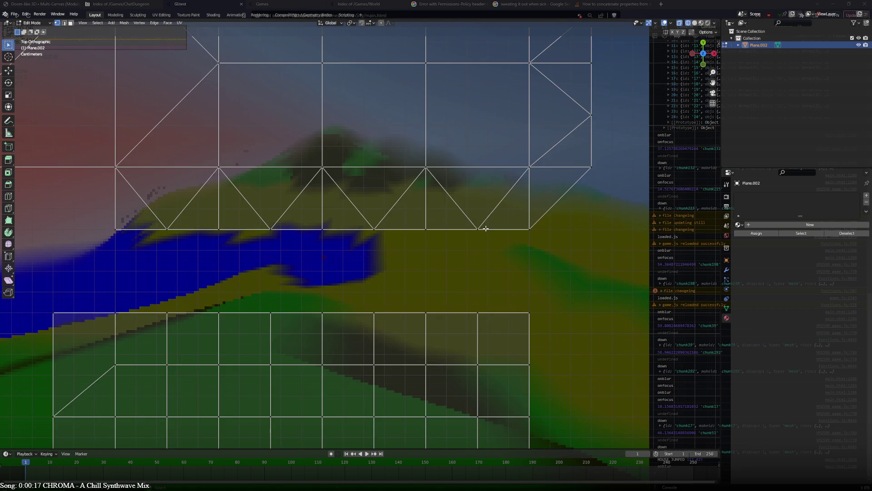
pyautogui.scroll(-3, 486, 228)
# Extrude the fine grid's top edge row 0.3 m upward.
pyautogui.moveTo(485, 197)
pyautogui.keyDown('shift'); pyautogui.mouseDown(button='middle')
pyautogui.moveTo(489, 246)
pyautogui.moveTo(520, 108)
pyautogui.mouseUp(button='middle'); pyautogui.keyUp('shift')
pyautogui.click(462, 182)
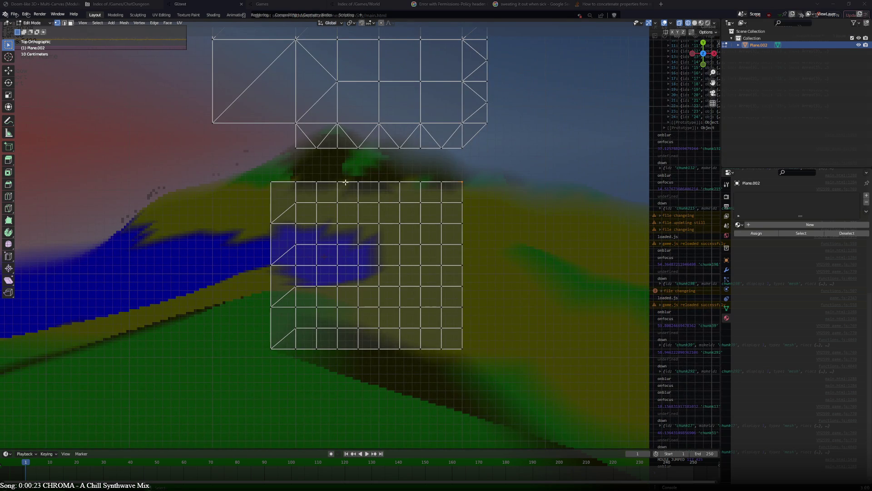
pyautogui.keyDown('ctrl'); pyautogui.click(296, 181); pyautogui.keyUp('ctrl')
pyautogui.press('e')
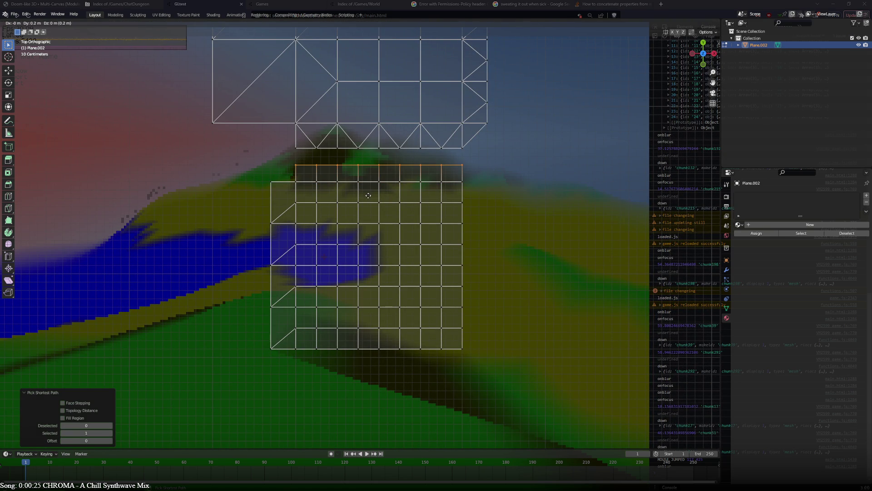
pyautogui.click(368, 189)
# Merge vertex pairs At Last along the fine grid's left edge.
pyautogui.scroll(2, 368, 188)
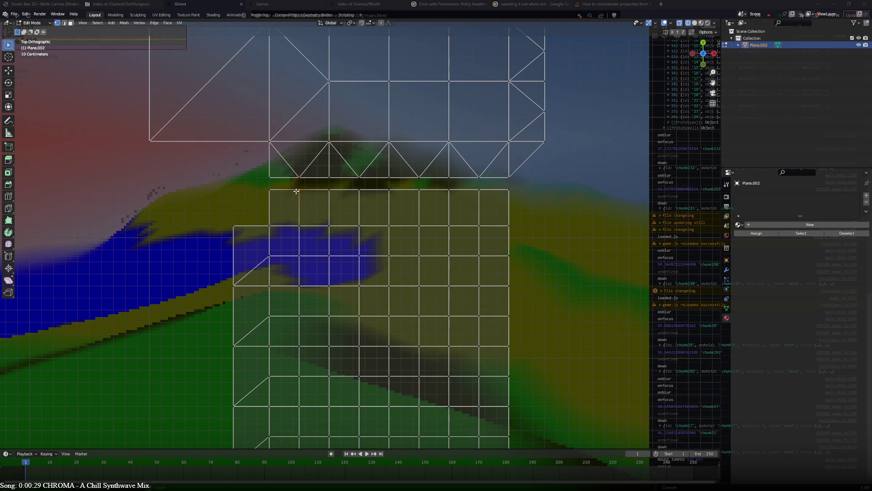
pyautogui.click(298, 225)
pyautogui.scroll(-2, 279, 255)
pyautogui.scroll(-1, 352, 253)
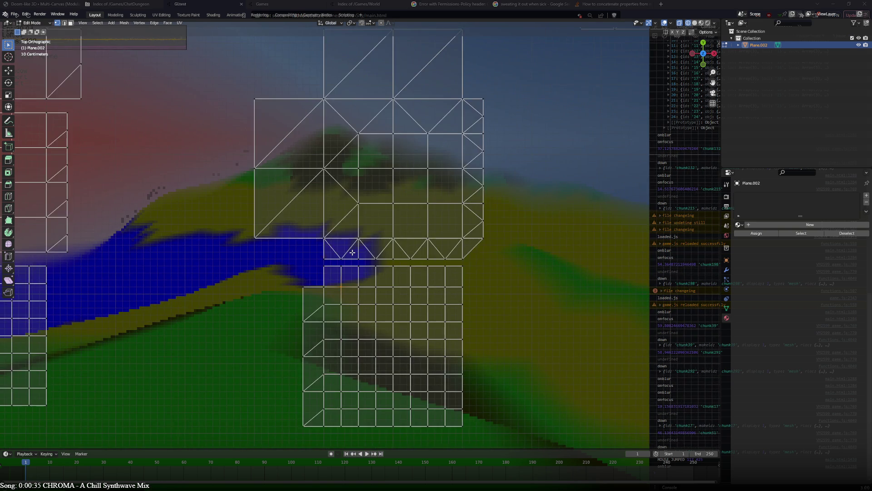
pyautogui.scroll(2, 352, 253)
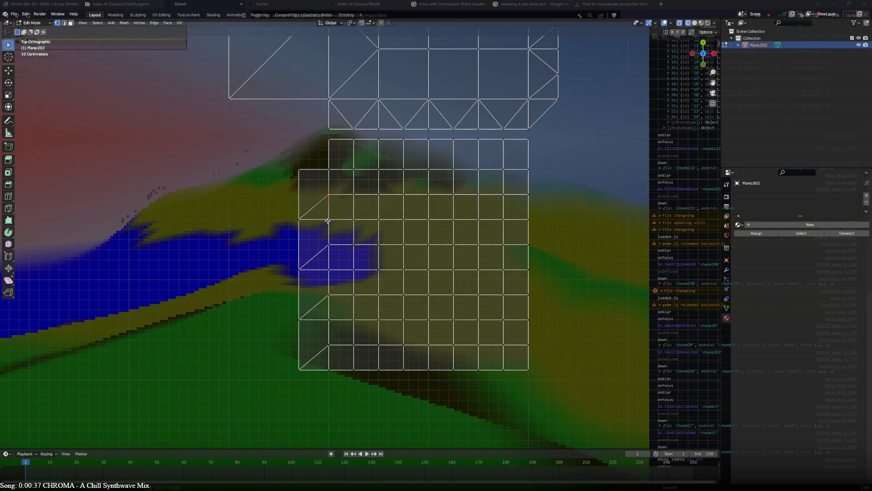
pyautogui.press('m')
pyautogui.click(328, 233)
pyautogui.keyDown('shift'); pyautogui.click(330, 245); pyautogui.keyUp('shift')
pyautogui.press('m')
pyautogui.click(328, 268)
pyautogui.click(328, 294)
pyautogui.keyDown('shift'); pyautogui.click(328, 245); pyautogui.keyUp('shift')
pyautogui.press('m')
pyautogui.keyDown('shift'); pyautogui.click(329, 194); pyautogui.keyUp('shift')
pyautogui.press('m')
# Select the whole fine grid tile with Ctrl+L and start moving it.
pyautogui.click(366, 198)
pyautogui.hotkey('ctrl', 'l')
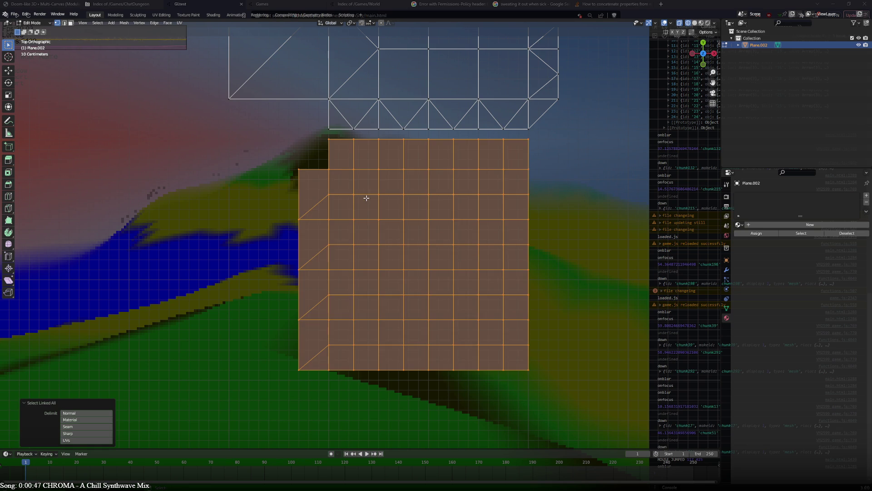
pyautogui.press('g')
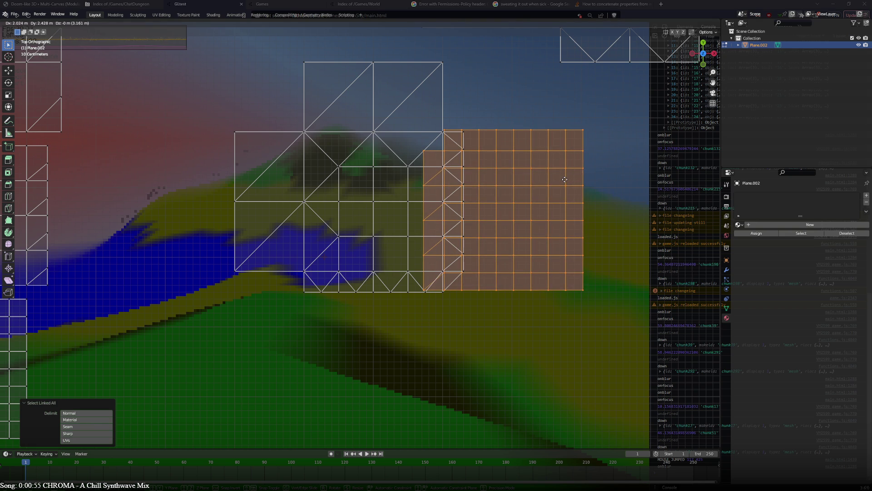
# Place the fine grid tile beside the transition tile.
pyautogui.click(565, 179)
pyautogui.scroll(-3, 345, 250)
pyautogui.keyDown('shift'); pyautogui.moveTo(345, 250); pyautogui.dragTo(383, 254, button='middle'); pyautogui.keyUp('shift')
pyautogui.hotkey('ctrl', 'l')
pyautogui.scroll(3, 384, 253)
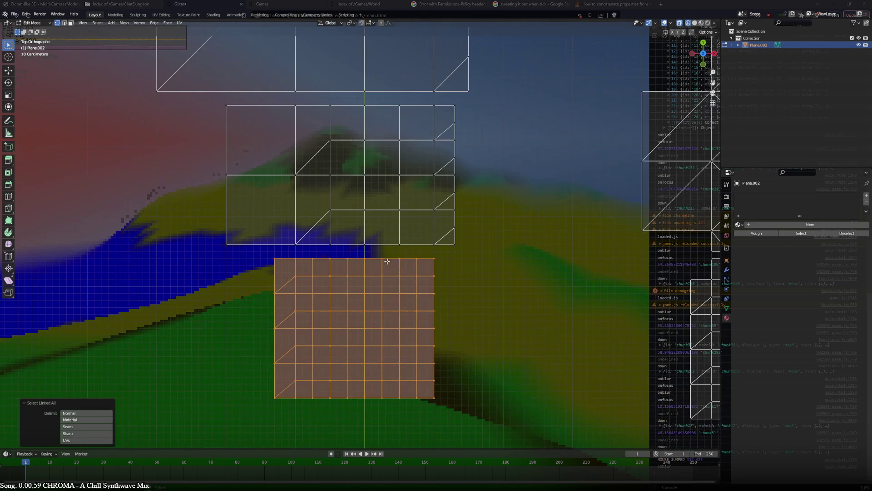
pyautogui.press('g')
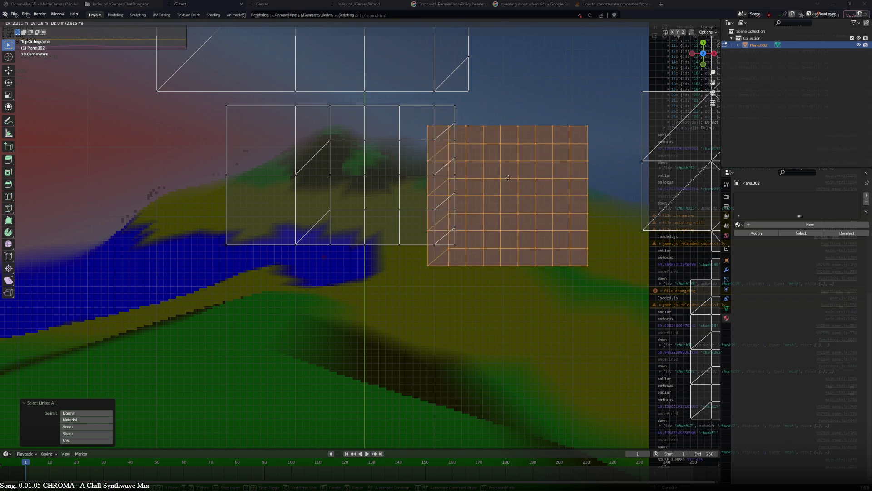
pyautogui.click(354, 305)
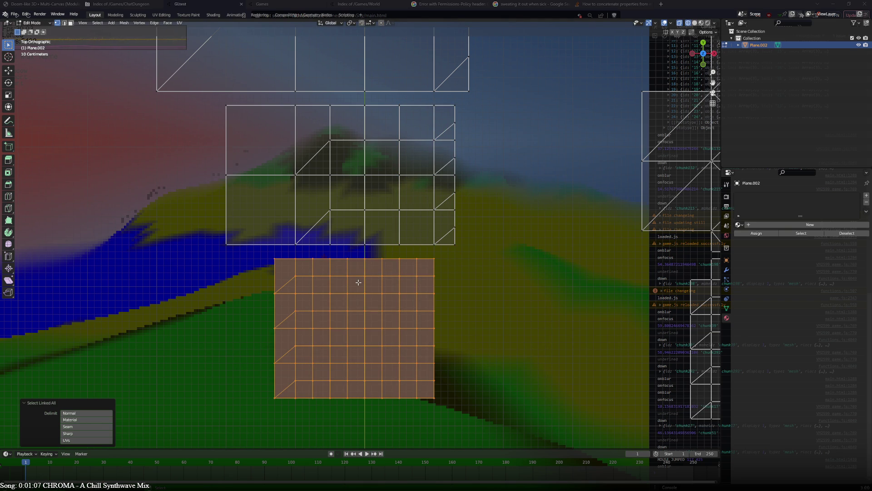
pyautogui.press('g')
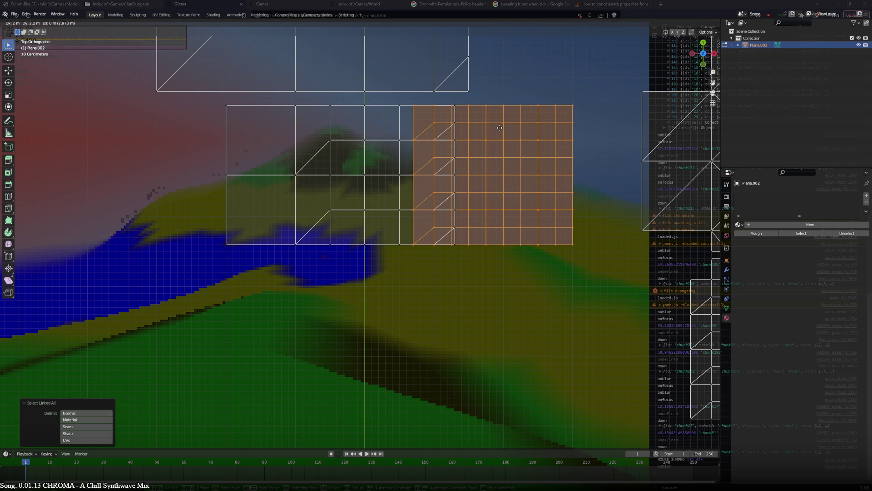
pyautogui.click(500, 128)
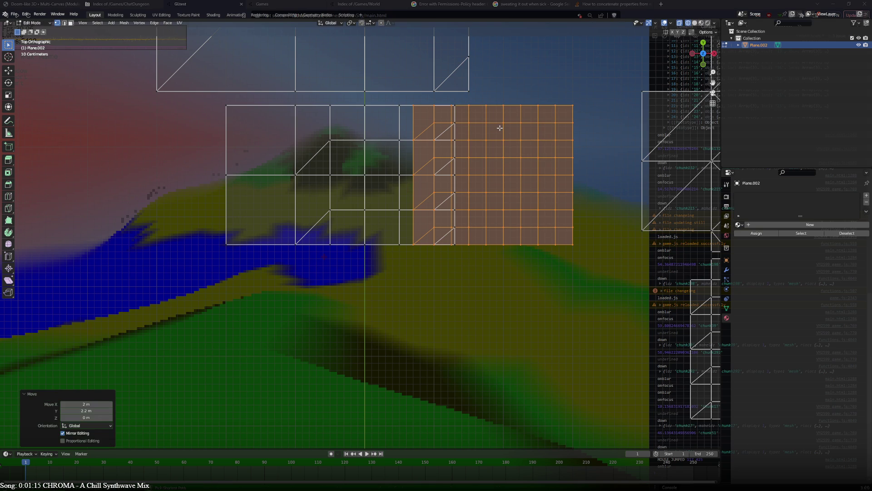
# Shift the tile's left vertex column 0.2 m left, then nudge one vertical edge loop left.
pyautogui.click(418, 120)
pyautogui.keyDown('ctrl'); pyautogui.click(411, 226); pyautogui.keyUp('ctrl')
pyautogui.press('g')
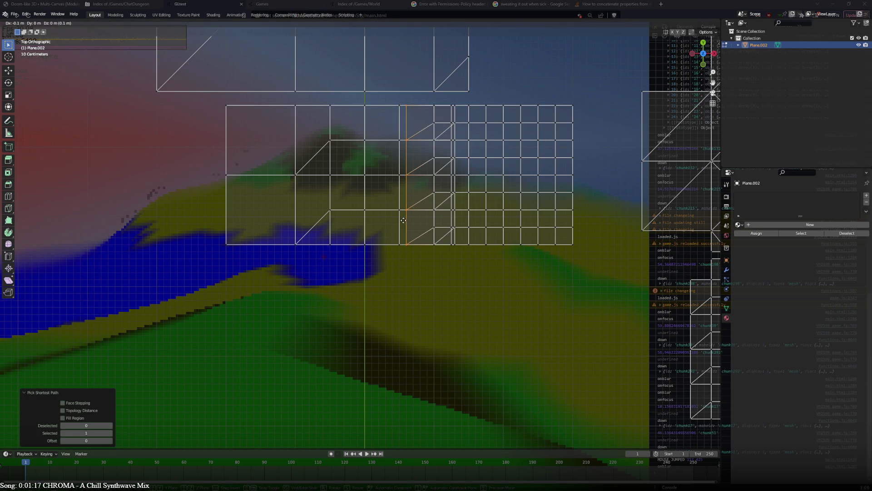
pyautogui.click(397, 219)
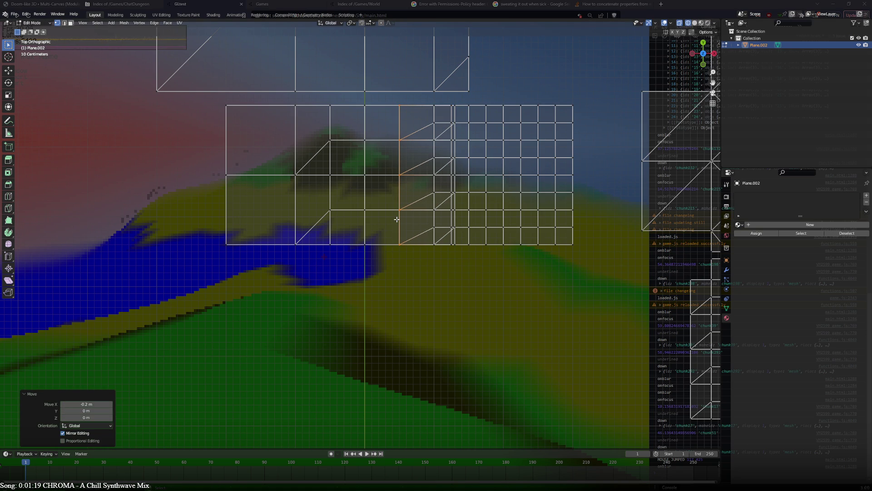
pyautogui.hotkey('ctrl', 'l')
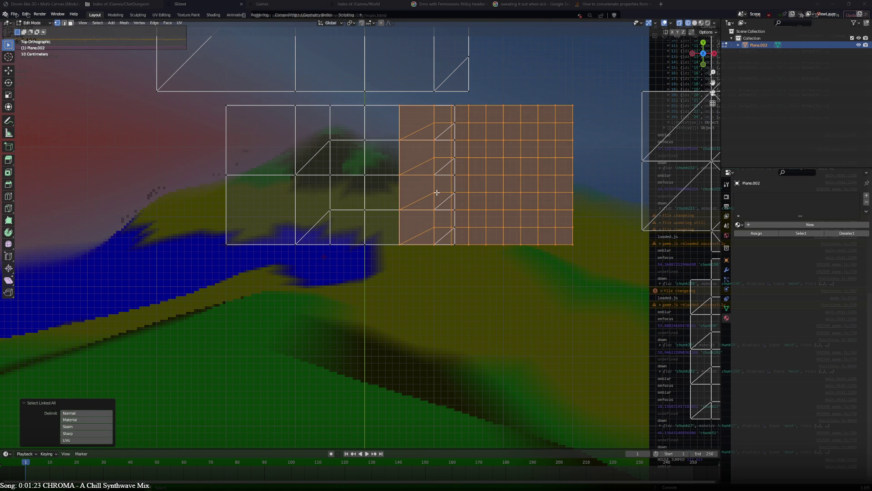
pyautogui.keyDown('alt'); pyautogui.click(455, 150); pyautogui.keyUp('alt')
pyautogui.press('g')
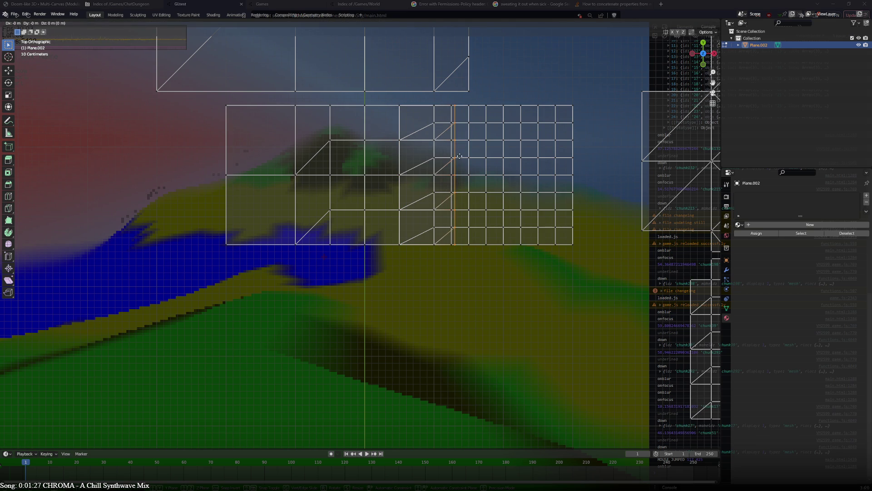
pyautogui.click(441, 156)
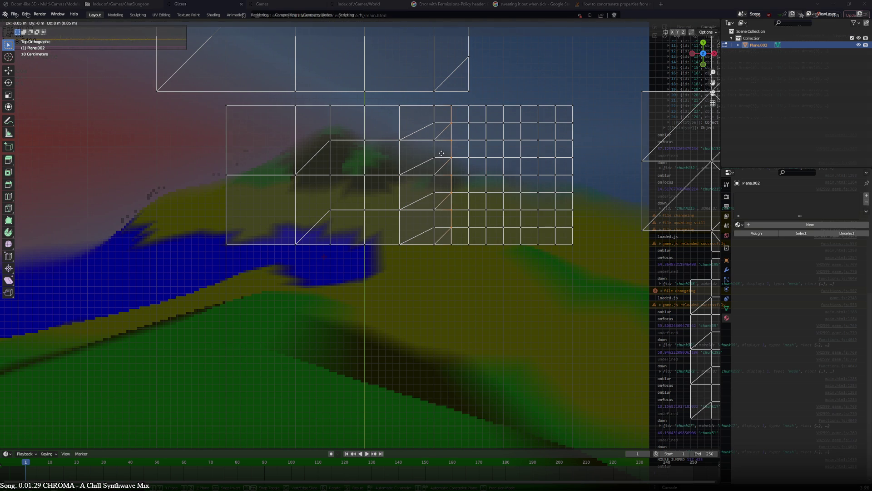
# Move the whole linked tile flush against the coarse tile's right side.
pyautogui.click(471, 142)
pyautogui.hotkey('ctrl', 'l')
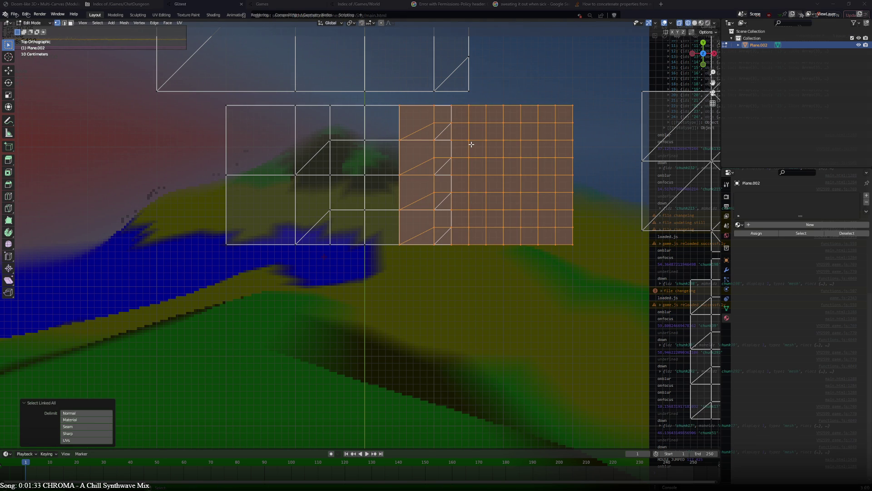
pyautogui.press('g')
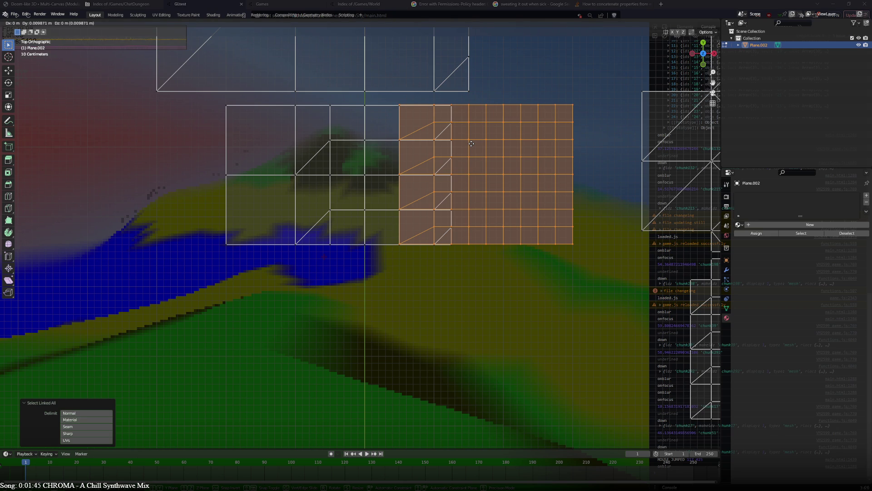
pyautogui.click(467, 183)
pyautogui.click(468, 183)
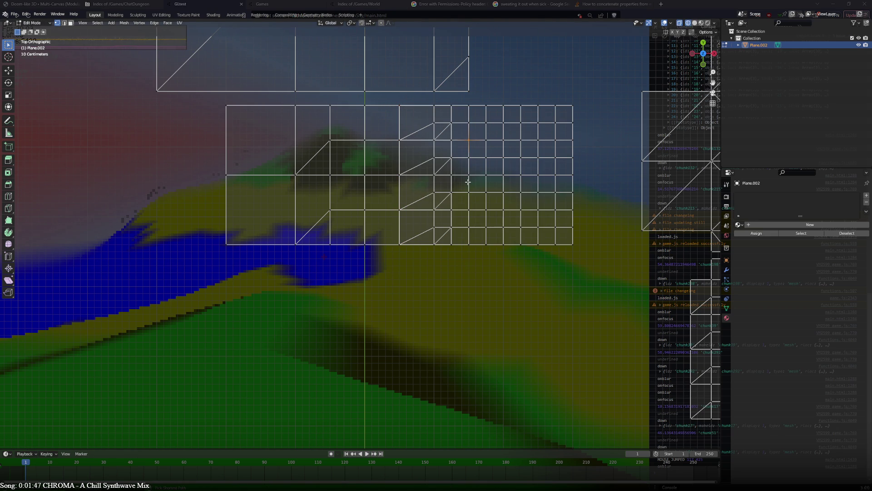
# Move the fine grid tile 1.5 m left and 2.2 m down beneath the transition tile.
pyautogui.press('l')
pyautogui.press('g')
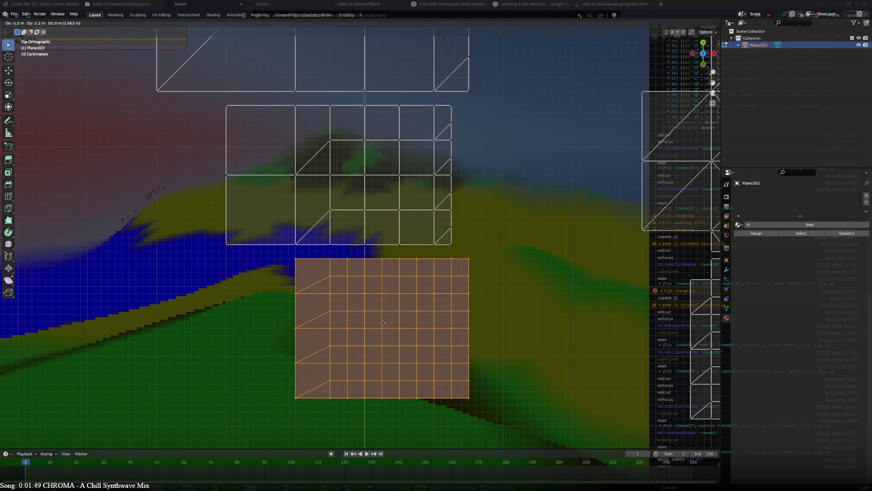
pyautogui.click(384, 318)
# Pan to the other tiles and start moving a corner tile island.
pyautogui.scroll(-3, 443, 195)
pyautogui.keyDown('shift'); pyautogui.moveTo(443, 195); pyautogui.dragTo(386, 263, button='middle'); pyautogui.keyUp('shift')
pyautogui.hotkey('ctrl', 'l')
pyautogui.press('g')
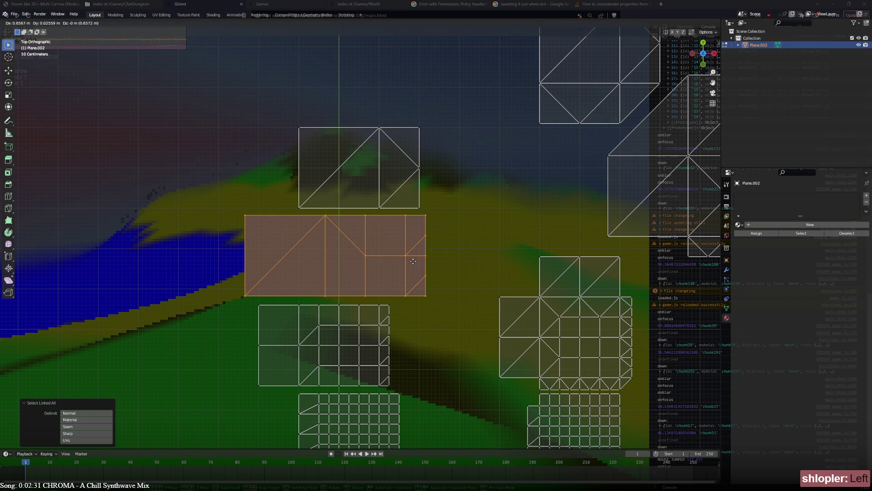
# Cancel the corner tile move, then slide the wide transition tile left until flush under the upper tile.
pyautogui.rightClick(443, 195)
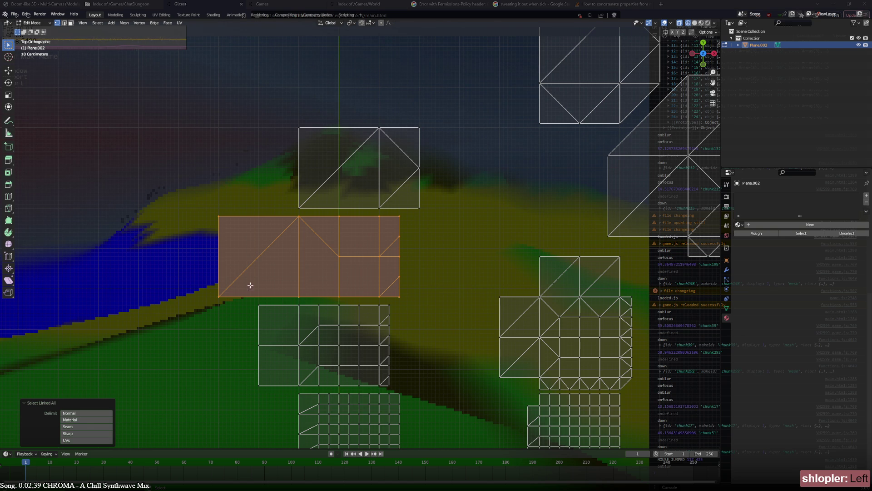
pyautogui.press('g')
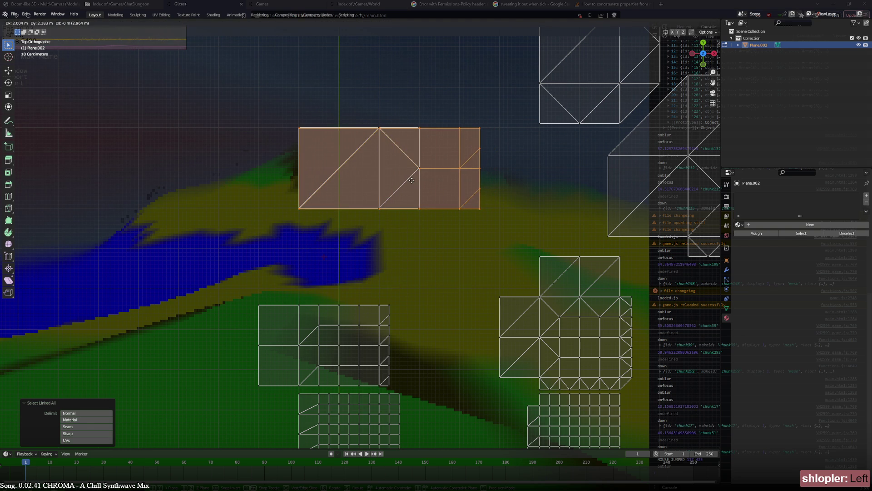
pyautogui.press('Escape')
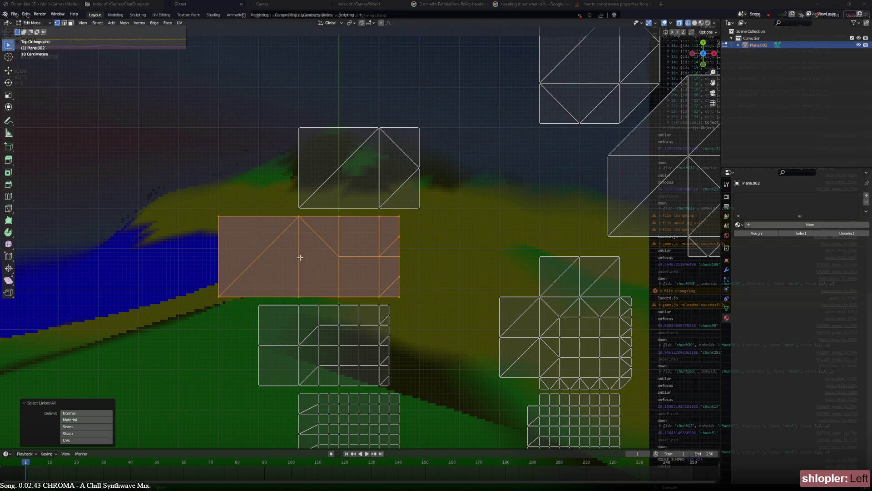
pyautogui.press('g')
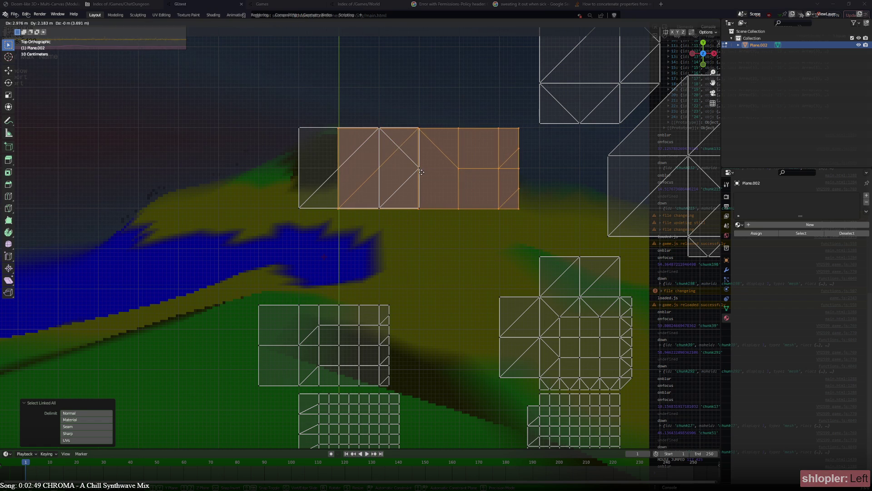
pyautogui.moveTo(400, 227)
pyautogui.mouseDown()
pyautogui.moveTo(350, 264)
pyautogui.moveTo(301, 253)
pyautogui.mouseUp()
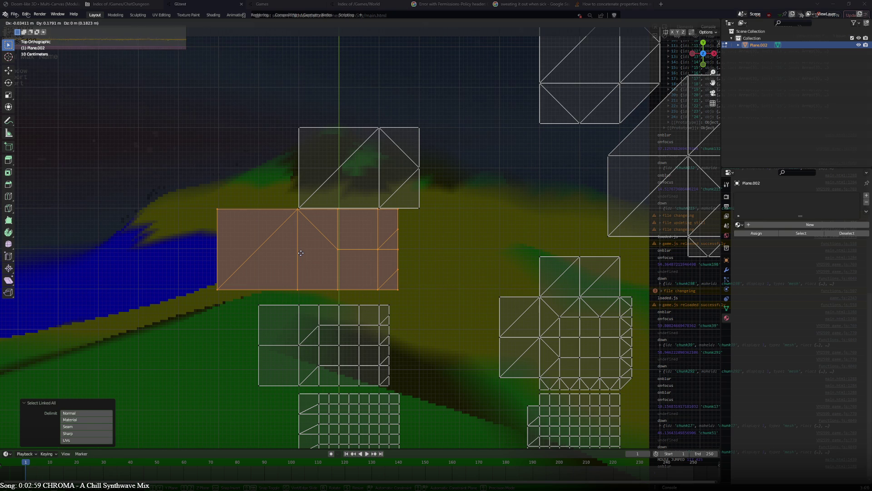
pyautogui.moveTo(300, 253); pyautogui.dragTo(301, 253)
pyautogui.scroll(-2, 439, 233)
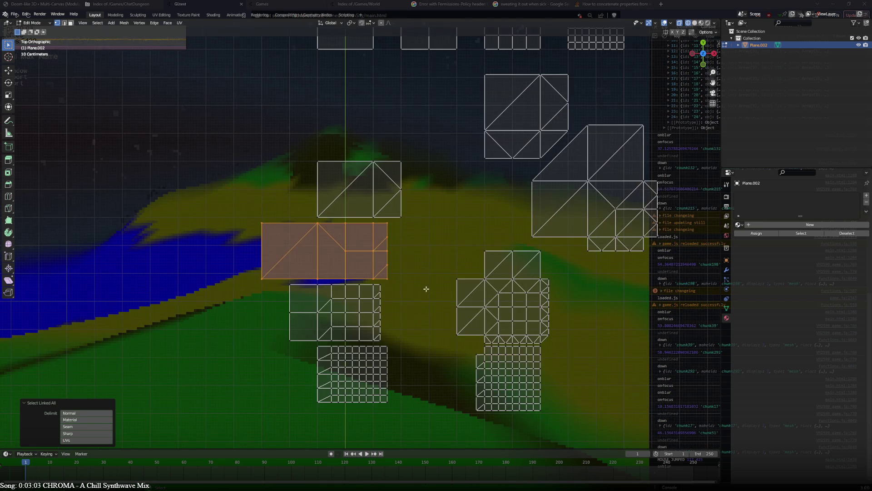
# Box-select all lower transition and corner tiles and delete their vertices.
pyautogui.scroll(-2, 429, 303)
pyautogui.press('b')
pyautogui.moveTo(260, 138); pyautogui.dragTo(536, 342)
pyautogui.press('x')
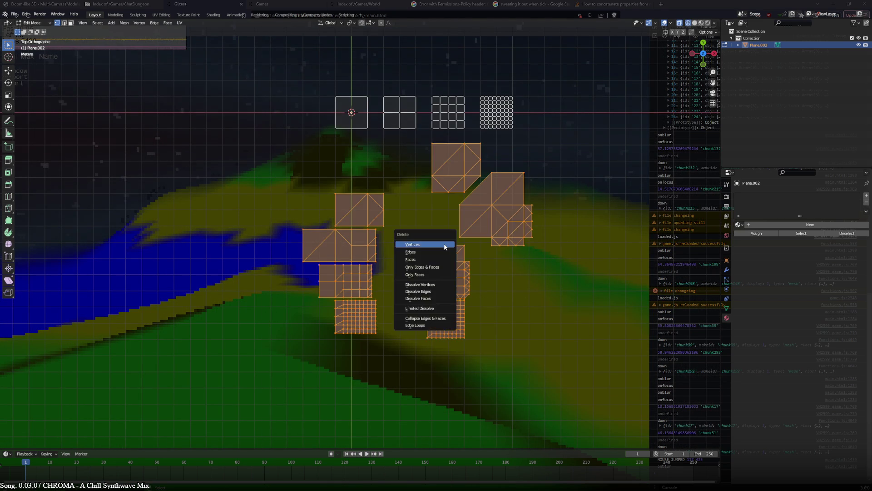
pyautogui.click(444, 247)
# Duplicate the single-square tile and place the copy below the grid tiles.
pyautogui.scroll(1, 421, 125)
pyautogui.scroll(3, 368, 225)
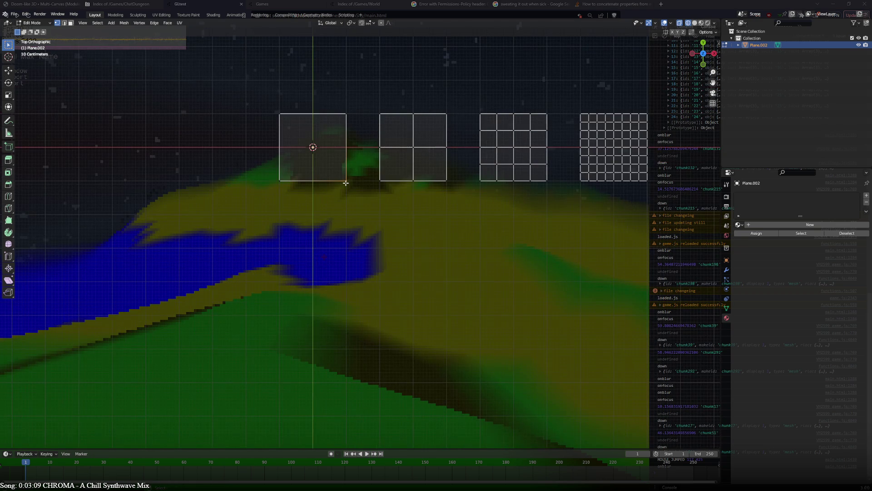
pyautogui.hotkey('shift', 'l')
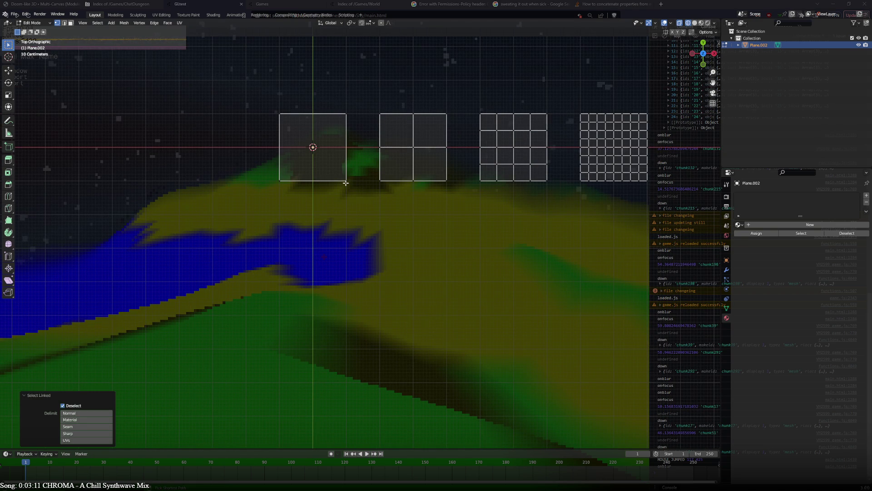
pyautogui.hotkey('ctrl', 'l')
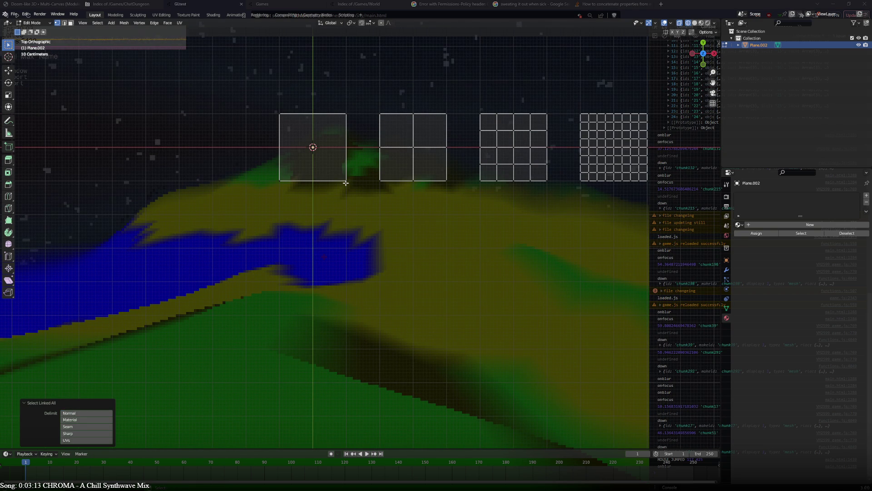
pyautogui.hotkey('ctrl', 'l')
pyautogui.hotkey('shift', 'd')
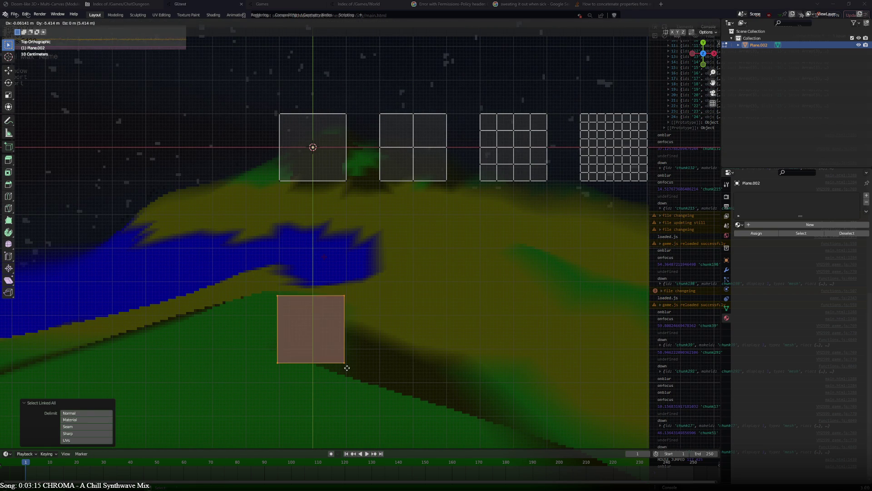
pyautogui.click(346, 315)
pyautogui.click(447, 180)
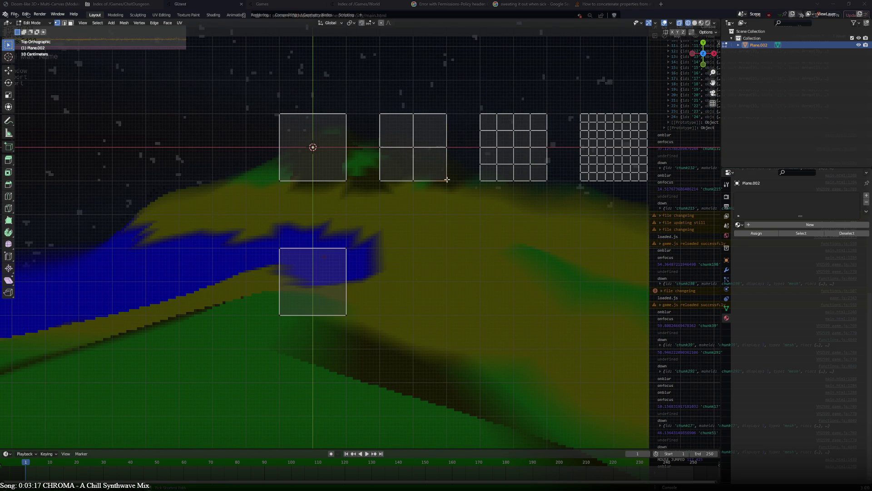
# Duplicate the 2x2 tile and place the copy right of the lower square tile.
pyautogui.press('l')
pyautogui.hotkey('shift', 'd')
pyautogui.click(424, 324)
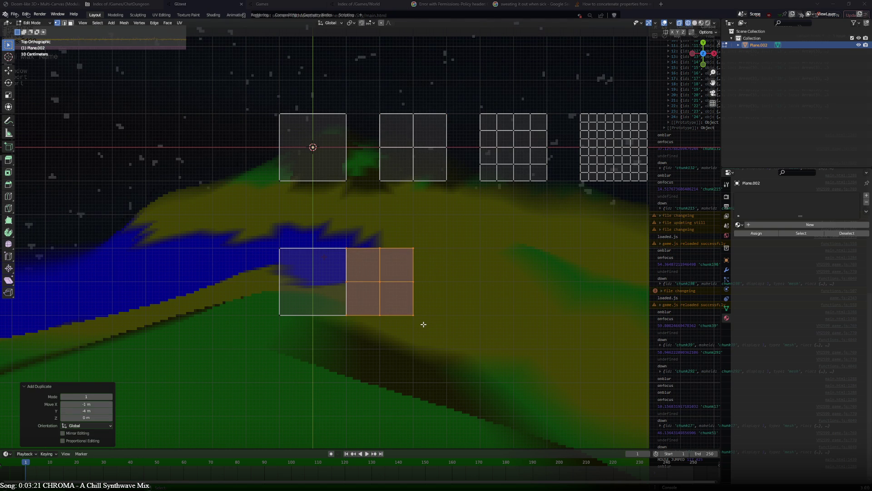
pyautogui.scroll(3, 427, 359)
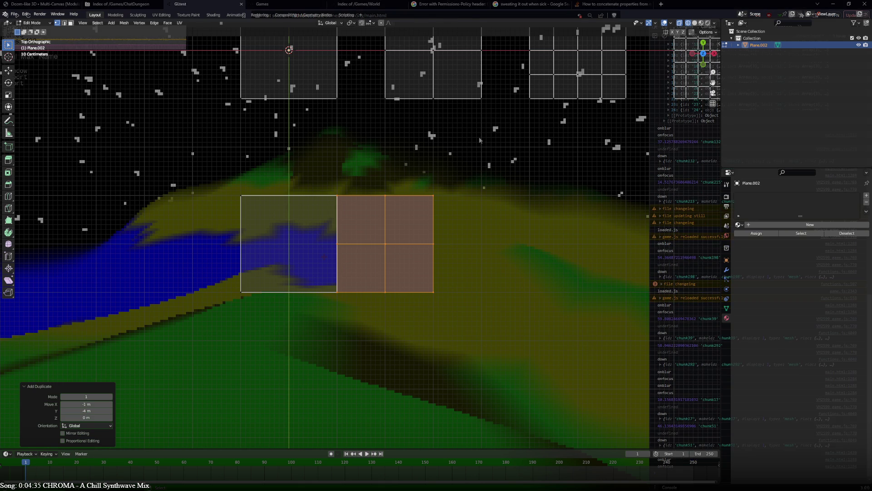
pyautogui.hotkey('alt', 'Tab')
pyautogui.click(357, 8)
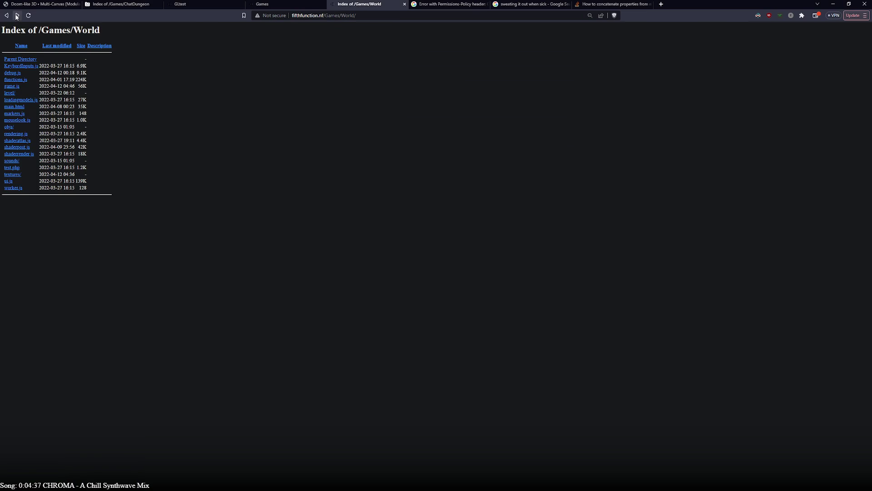
# Go forward to the World game's main.html and click into the game view once loaded.
pyautogui.click(17, 16)
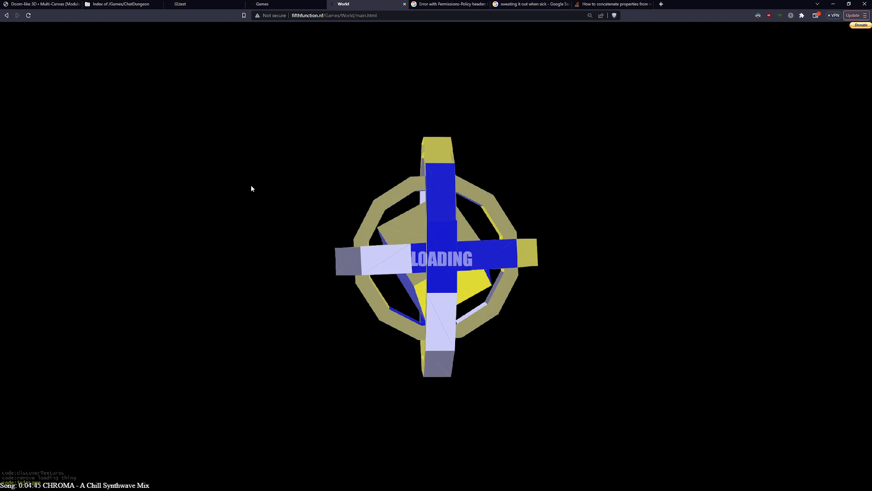
pyautogui.click(259, 257)
pyautogui.press('s')
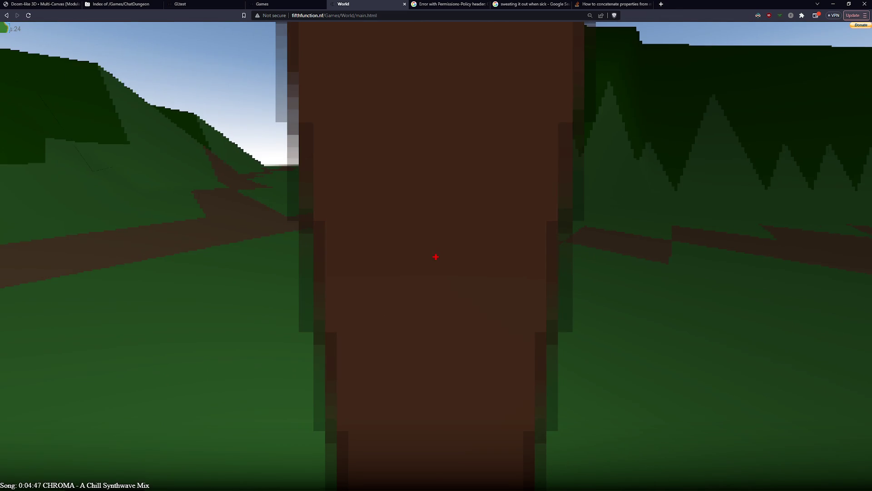
pyautogui.press('f')
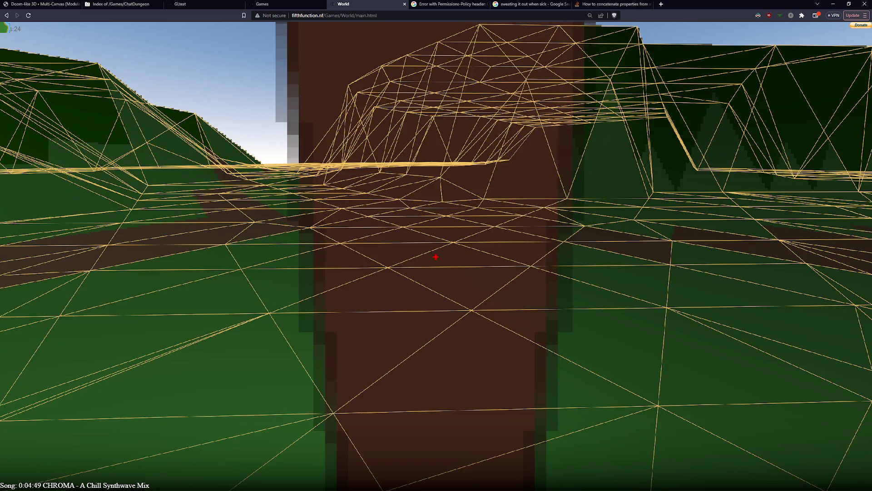
pyautogui.press('space')
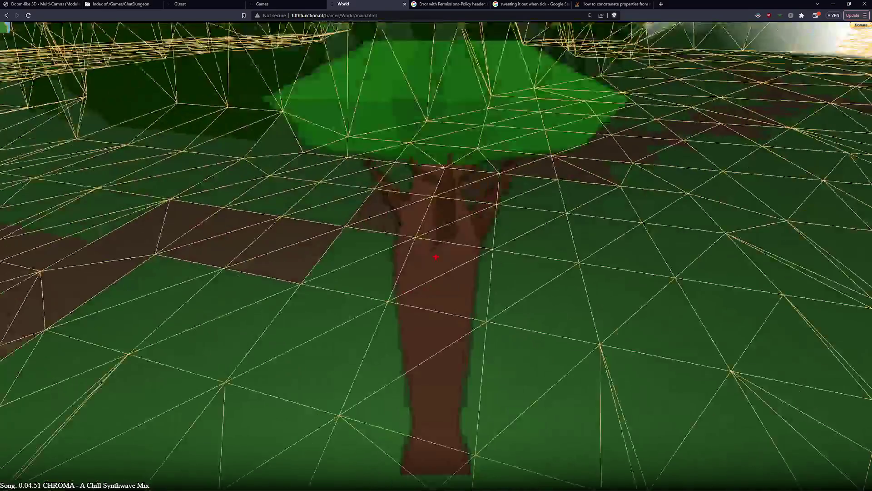
pyautogui.press('Left')
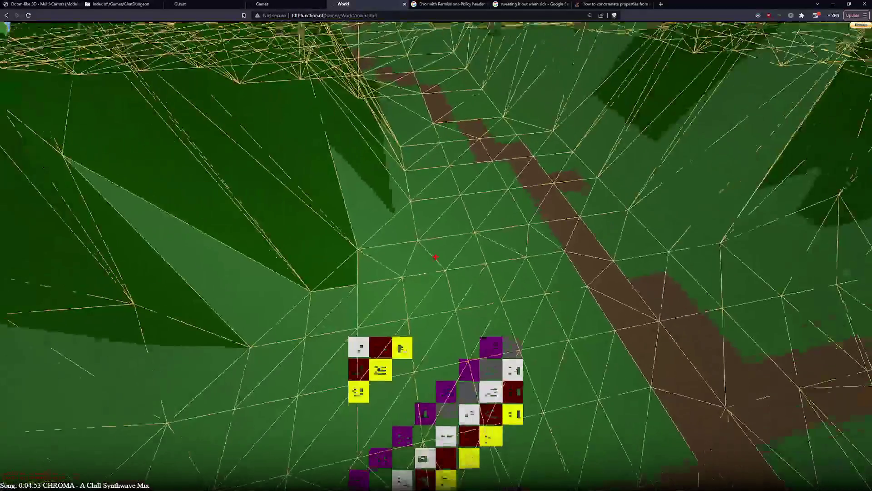
pyautogui.press('Left')
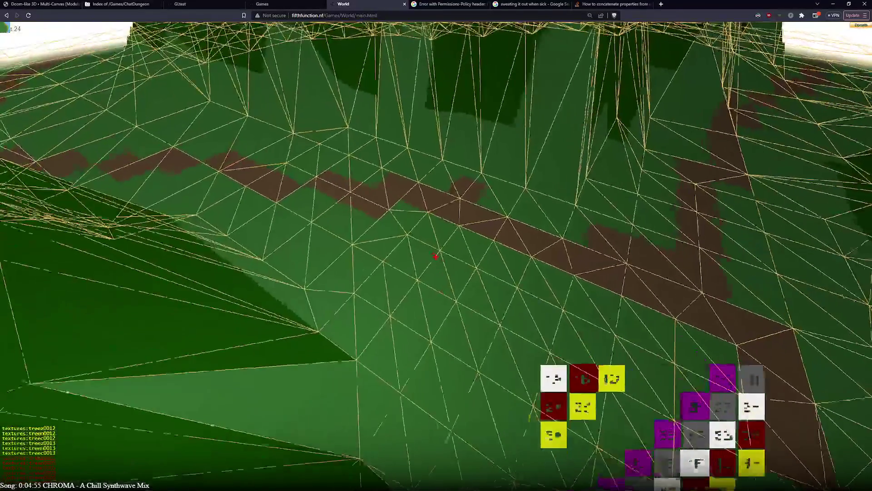
pyautogui.press('Left')
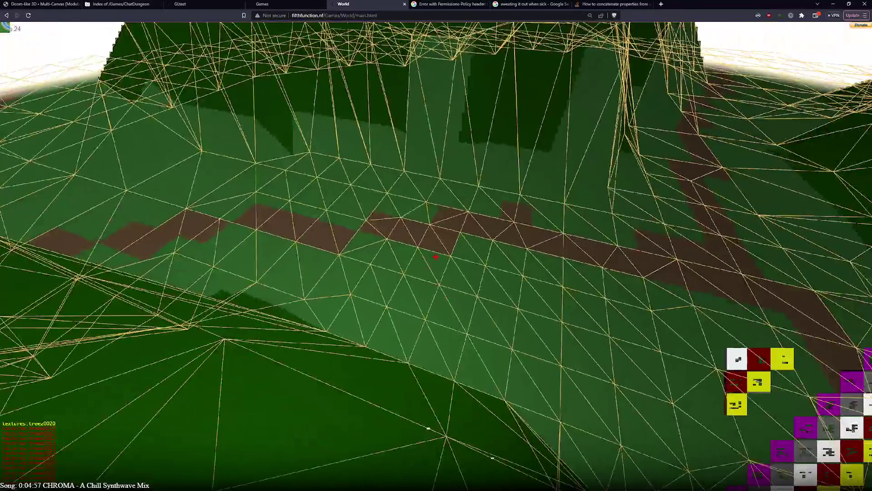
pyautogui.press('Left')
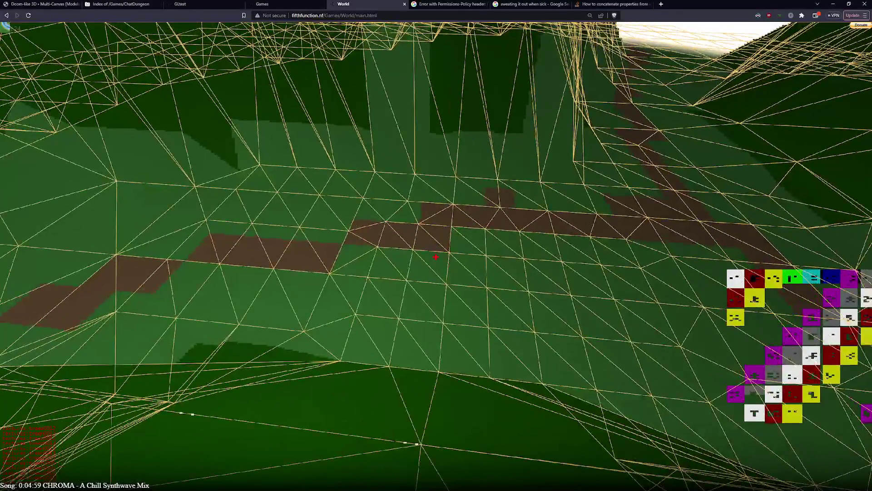
pyautogui.press('Left')
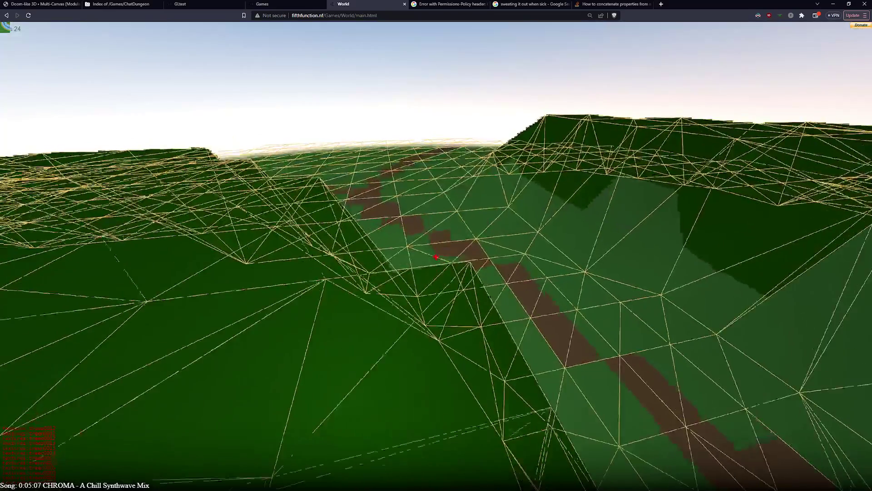
pyautogui.press('Left')
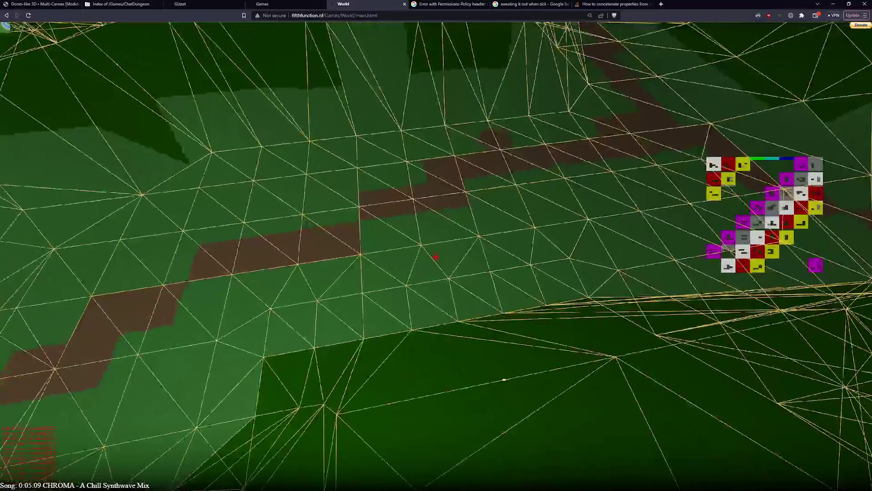
pyautogui.press('Up')
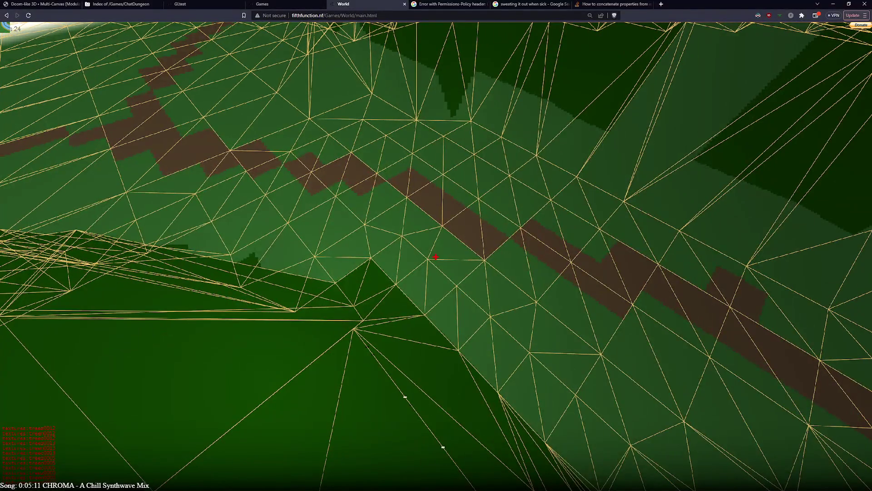
pyautogui.press('Up')
pyautogui.press('Right')
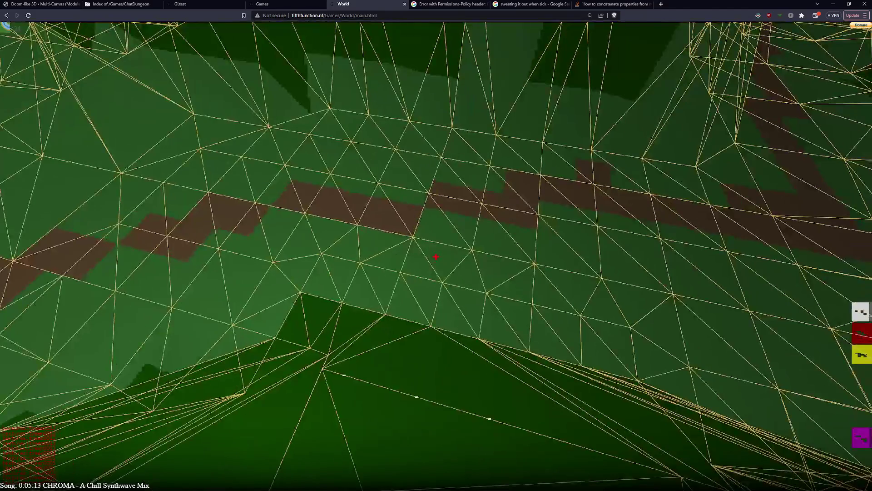
pyautogui.press('Up')
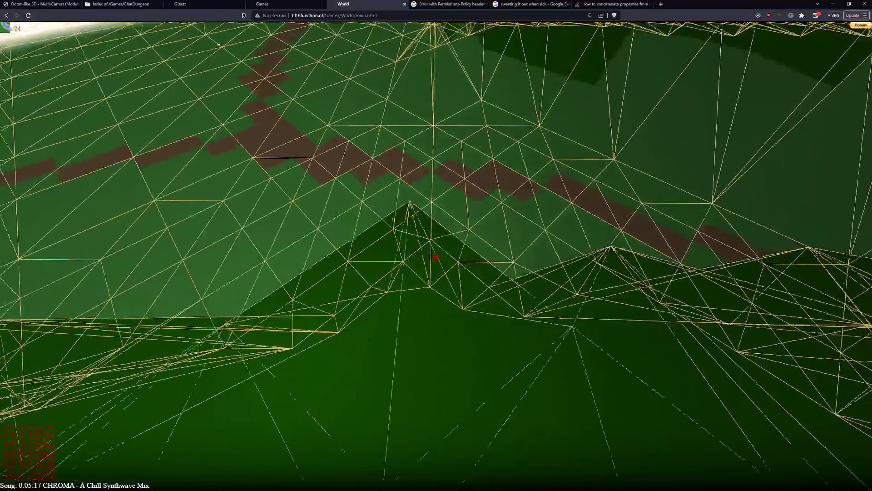
pyautogui.press('Up')
pyautogui.press('Up')
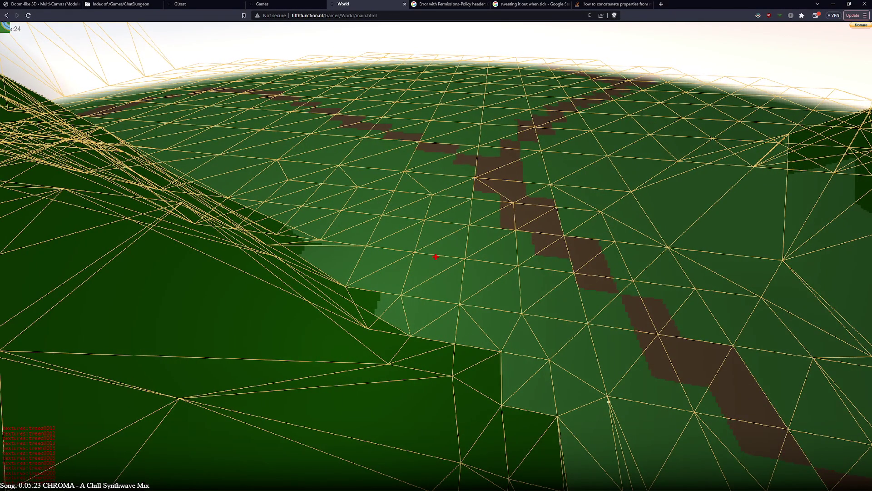
pyautogui.press('Down')
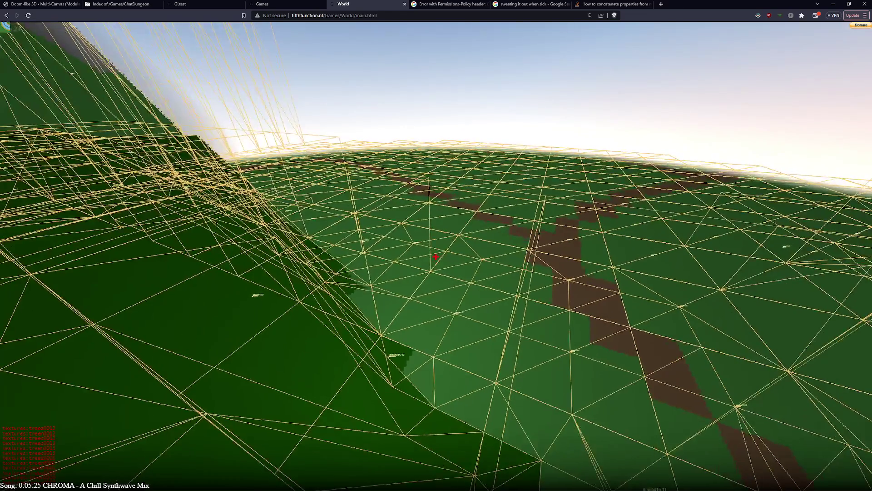
pyautogui.press('Up')
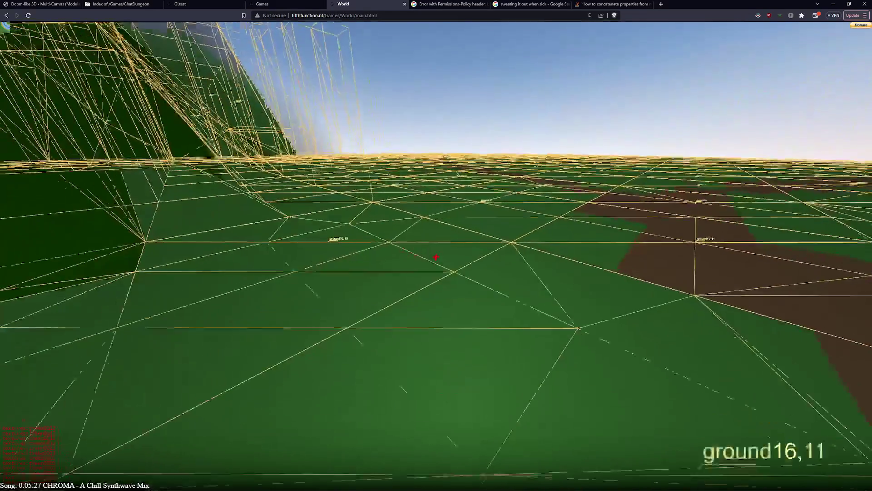
pyautogui.press('Up')
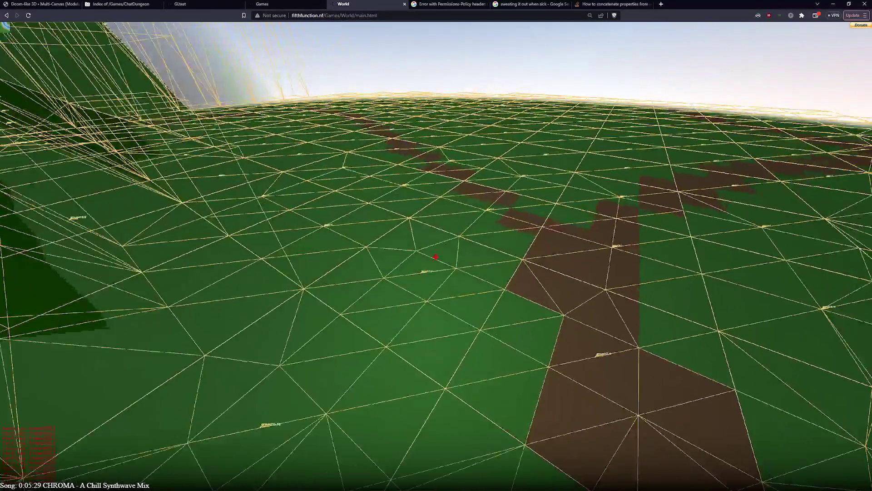
pyautogui.press('Up')
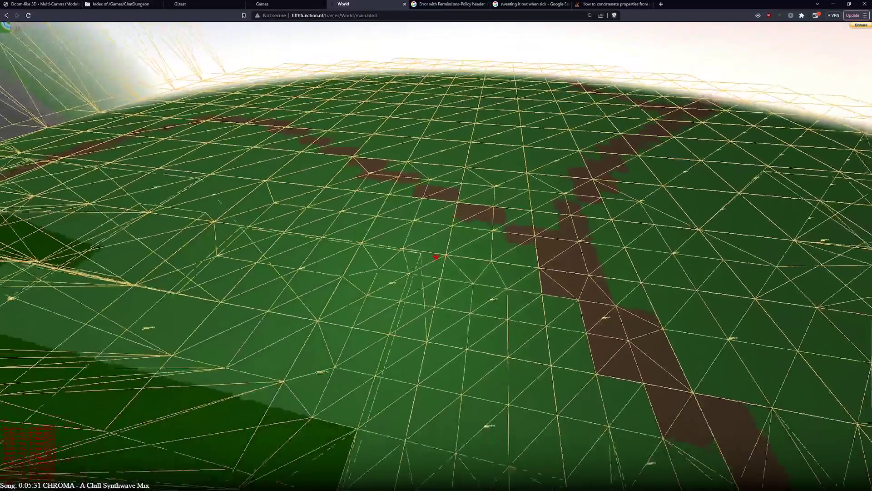
pyautogui.press('Up')
pyautogui.press('Up')
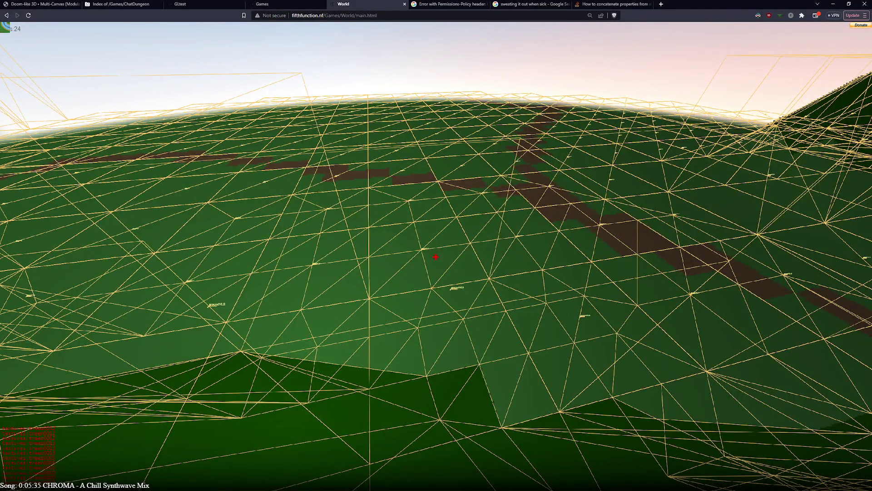
pyautogui.press('Up')
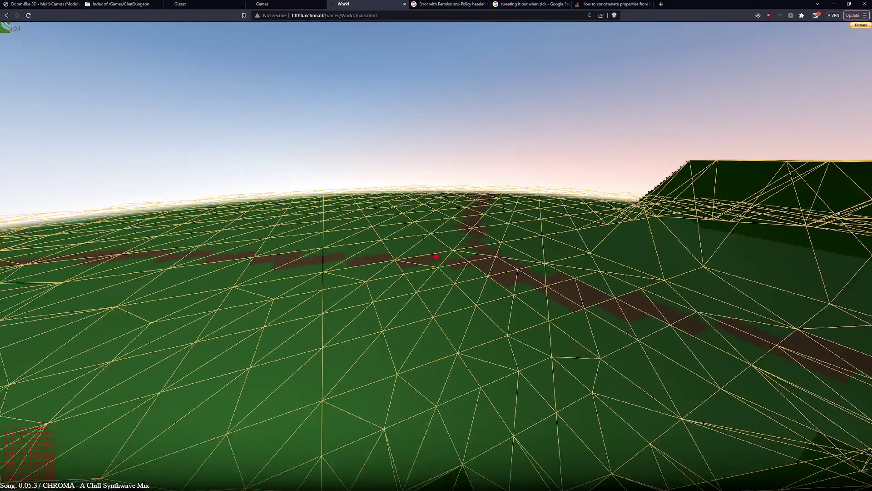
pyautogui.press('Up')
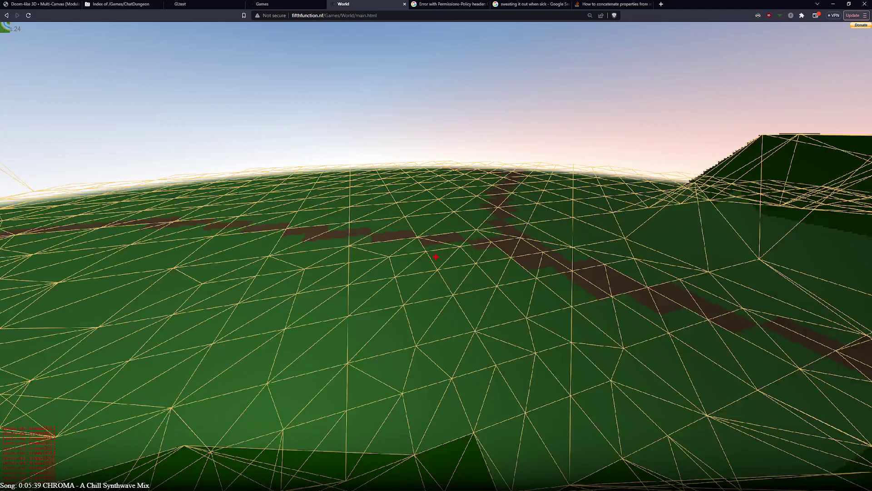
pyautogui.press('Right')
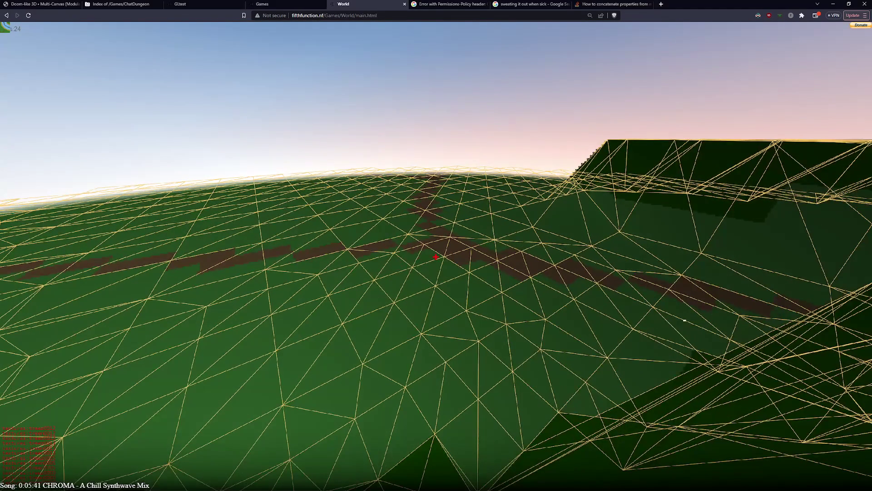
pyautogui.press('Left')
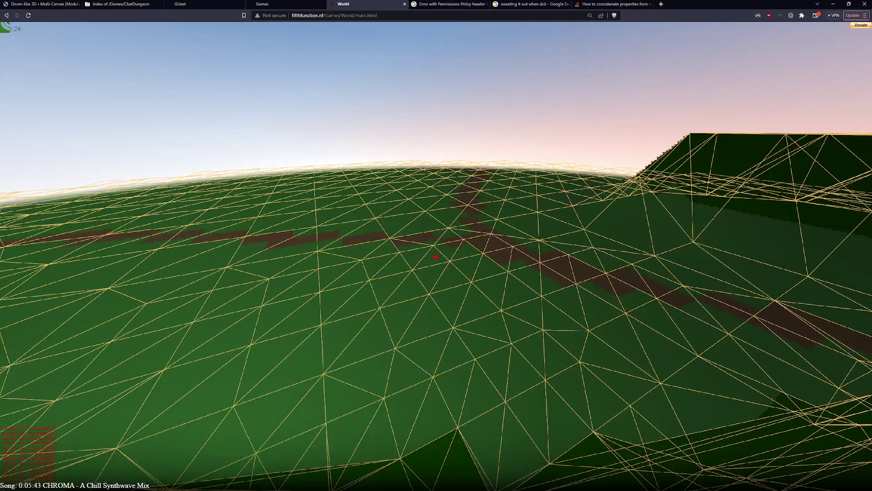
pyautogui.press('Left')
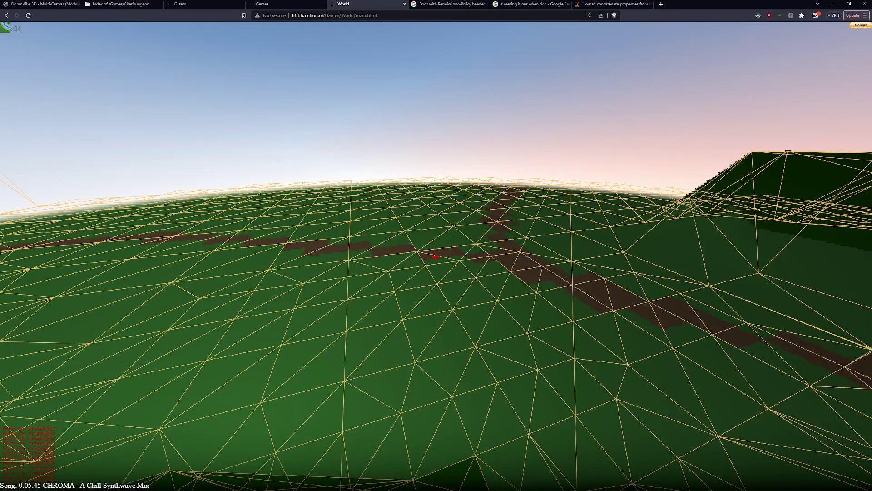
pyautogui.press('Up')
pyautogui.press('Up')
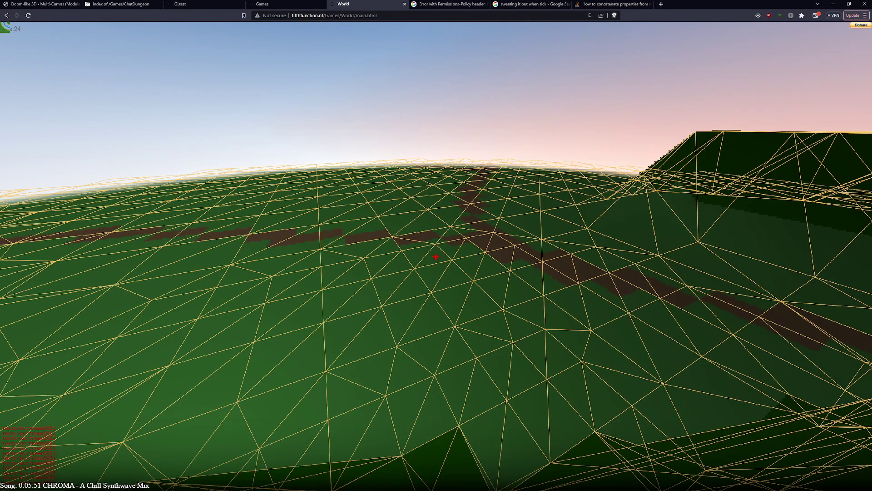
pyautogui.click(7, 15)
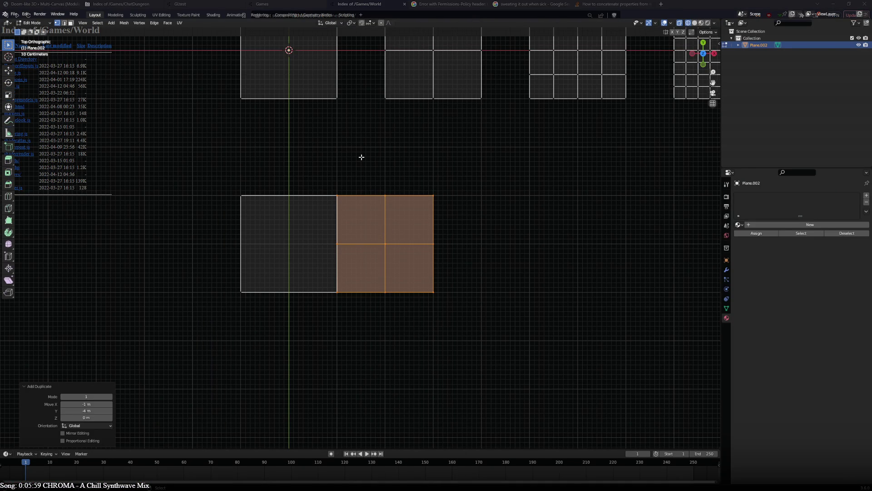
# Duplicate the bottom strip's 2×2 grid and place the copy 2 m to the right.
pyautogui.press('Tab')
pyautogui.press('Tab')
pyautogui.click(539, 91)
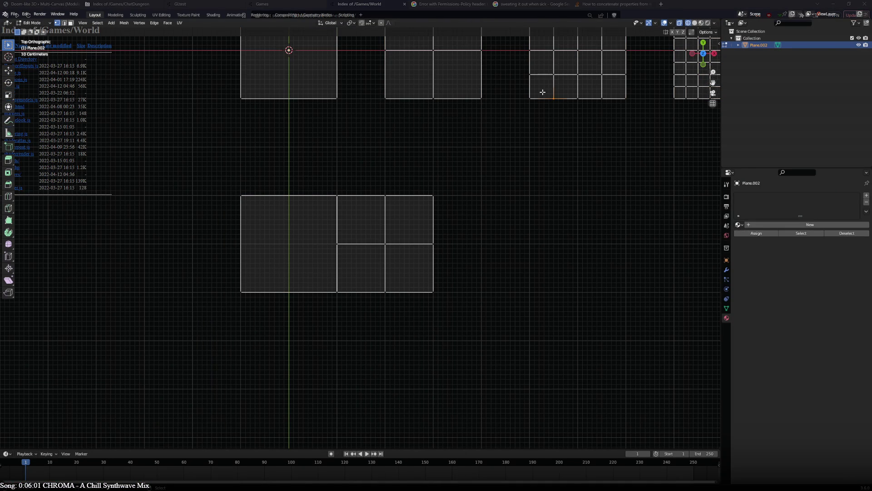
pyautogui.hotkey('ctrl', 'l')
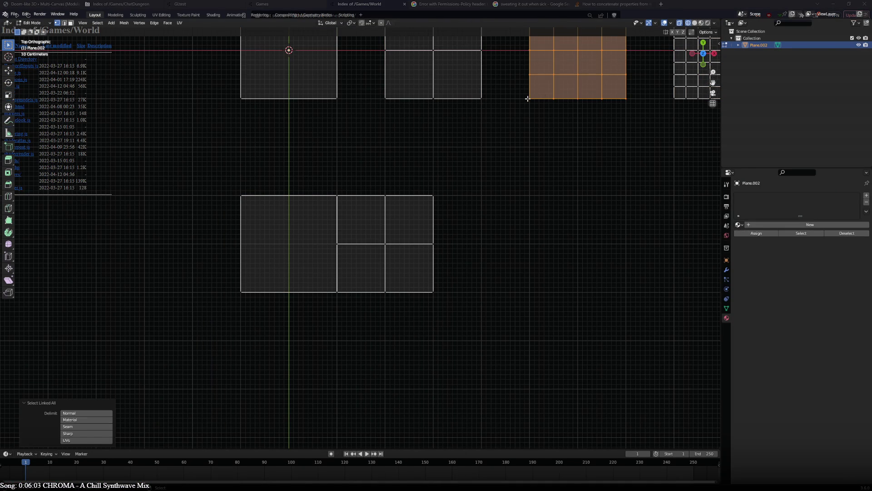
pyautogui.click(386, 196)
pyautogui.hotkey('ctrl', 'l')
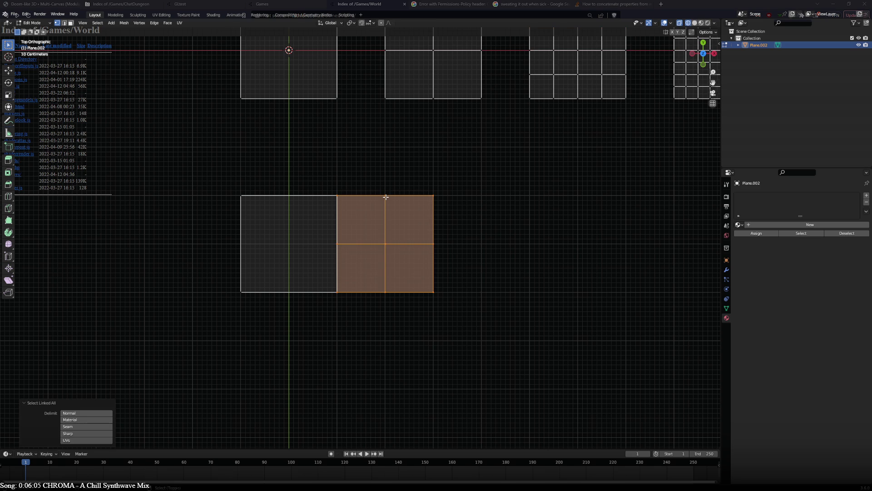
pyautogui.press('g')
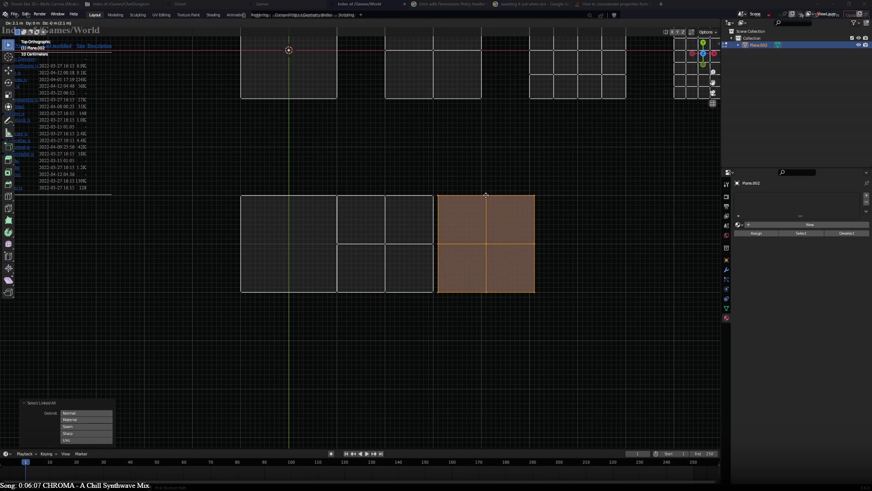
pyautogui.click(484, 196)
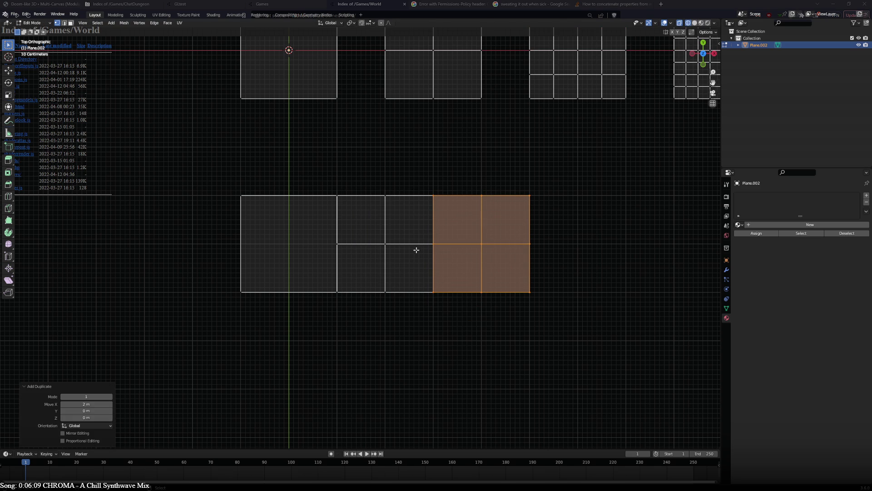
# Merge the grid's left-edge midpoint into the bottom-left corner to form a diagonal.
pyautogui.click(346, 244)
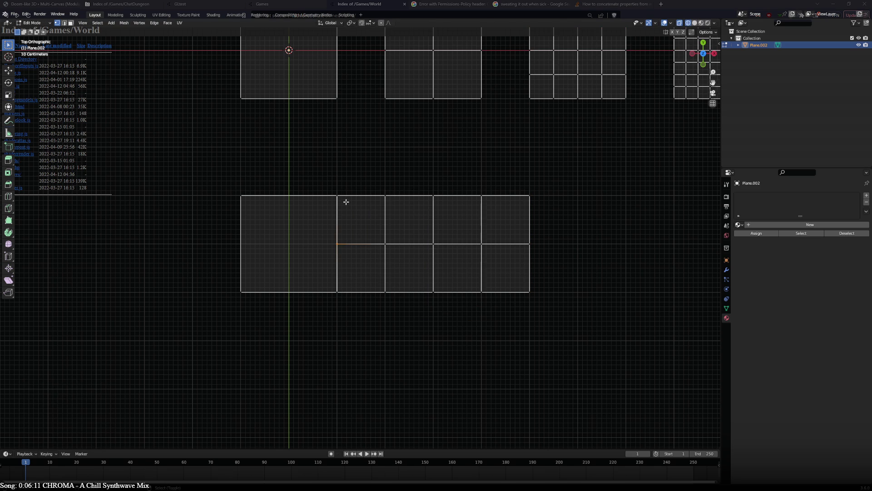
pyautogui.keyDown('shift'); pyautogui.click(347, 292); pyautogui.keyUp('shift')
pyautogui.press('m')
pyautogui.click(347, 292)
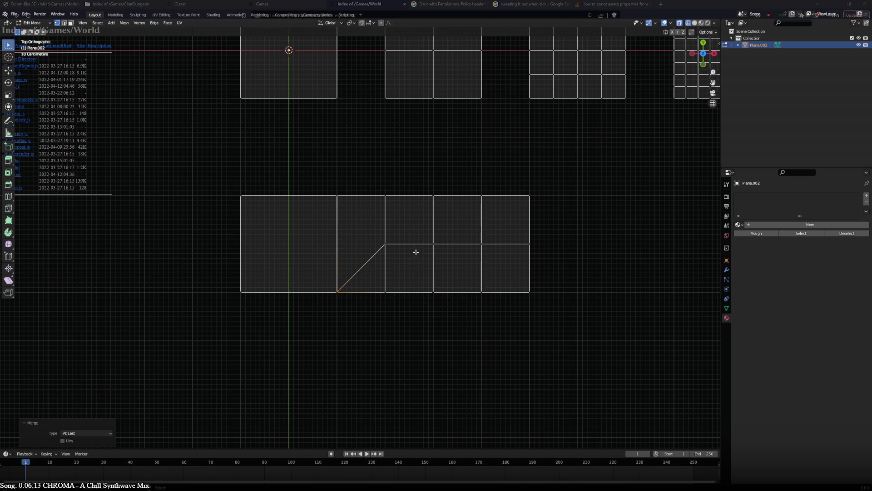
pyautogui.click(492, 240)
pyautogui.hotkey('alt', 'a')
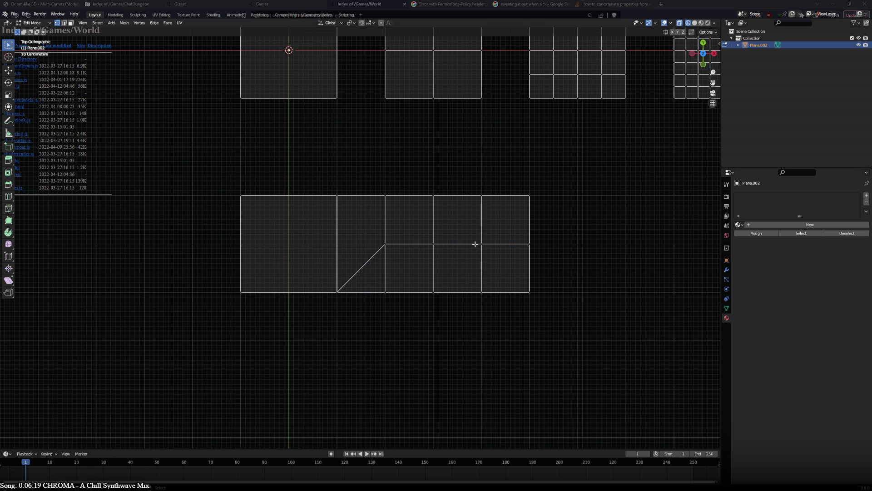
pyautogui.scroll(-2, 474, 244)
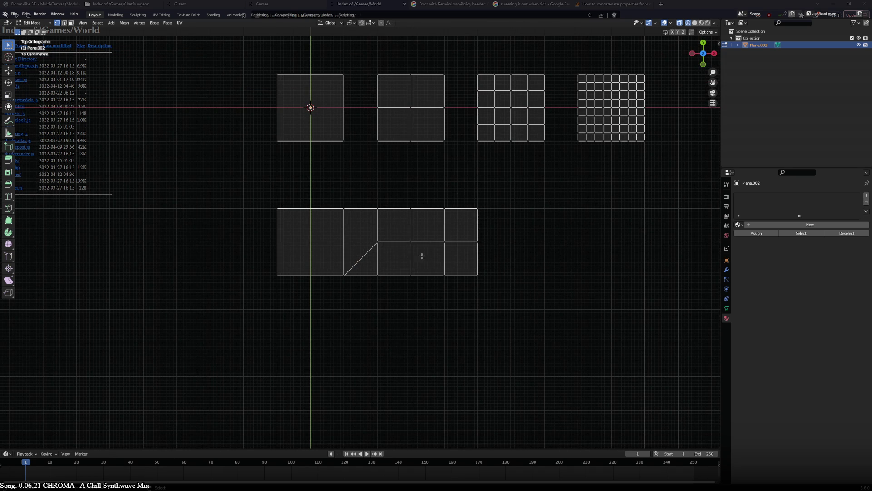
pyautogui.scroll(5, 421, 255)
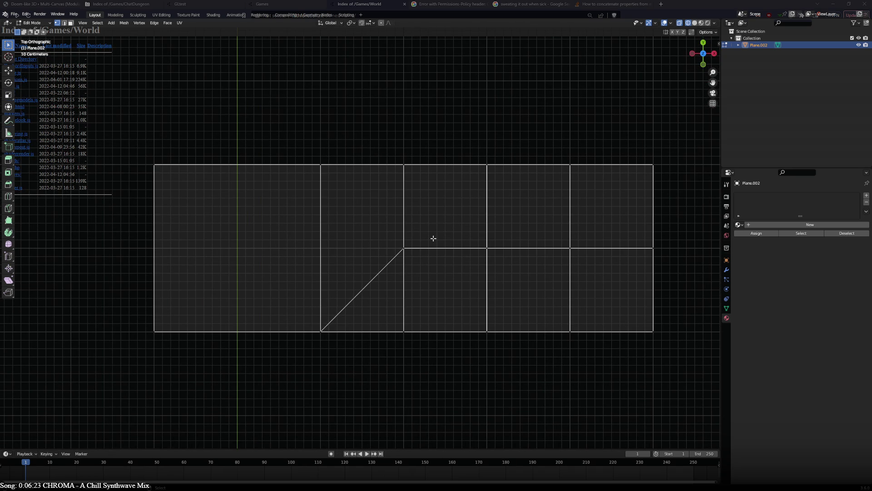
pyautogui.click(401, 254)
# Connect the diagonal's top vertex to the tile's top-left corner with J.
pyautogui.press('j')
pyautogui.scroll(-5, 371, 242)
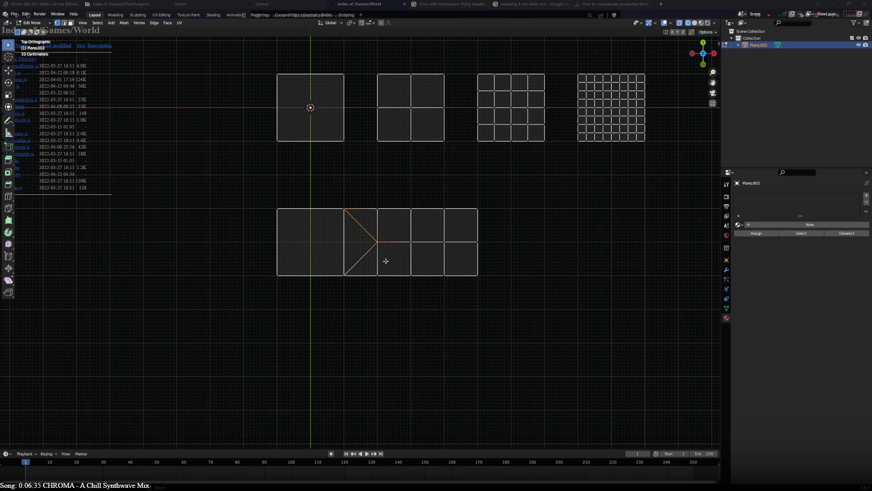
pyautogui.press('a')
pyautogui.hotkey('alt', 'a')
# Extrude one strip edge 2 m to the left and another 1 m to the right.
pyautogui.click(279, 217)
pyautogui.hotkey('ctrl', 'l')
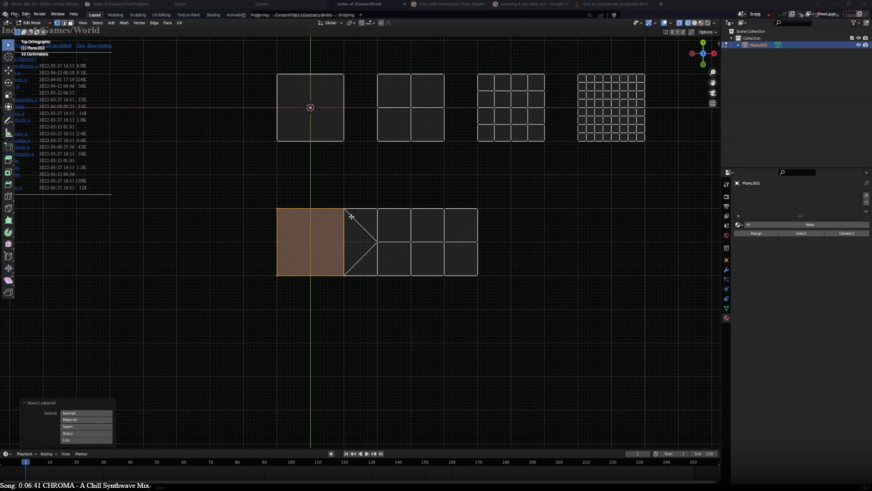
pyautogui.click(350, 217)
pyautogui.press('e')
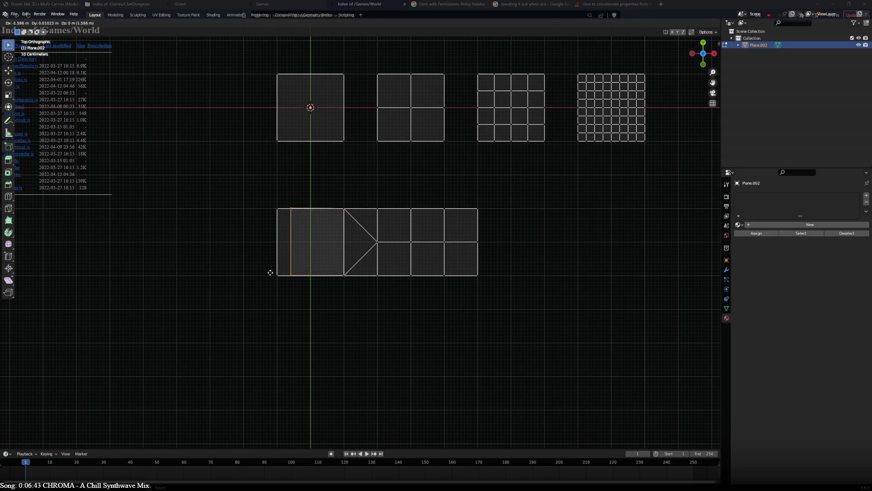
pyautogui.click(257, 272)
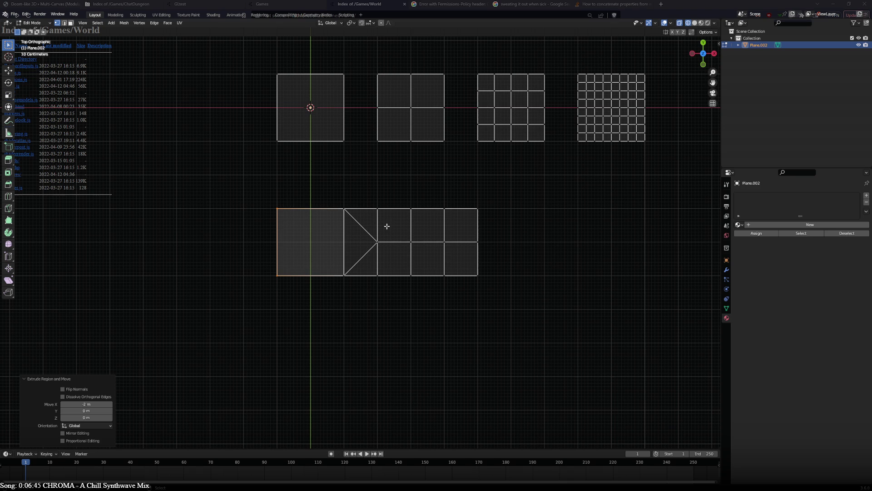
pyautogui.click(413, 210)
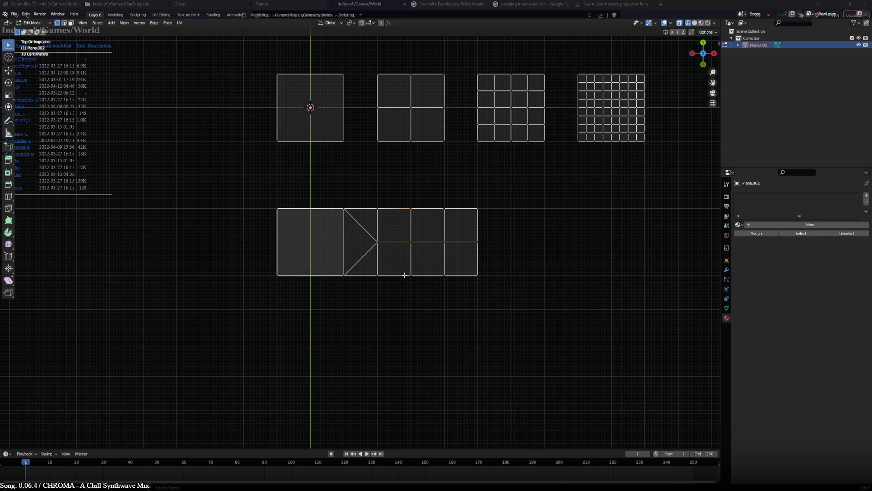
pyautogui.press('e')
pyautogui.click(476, 288)
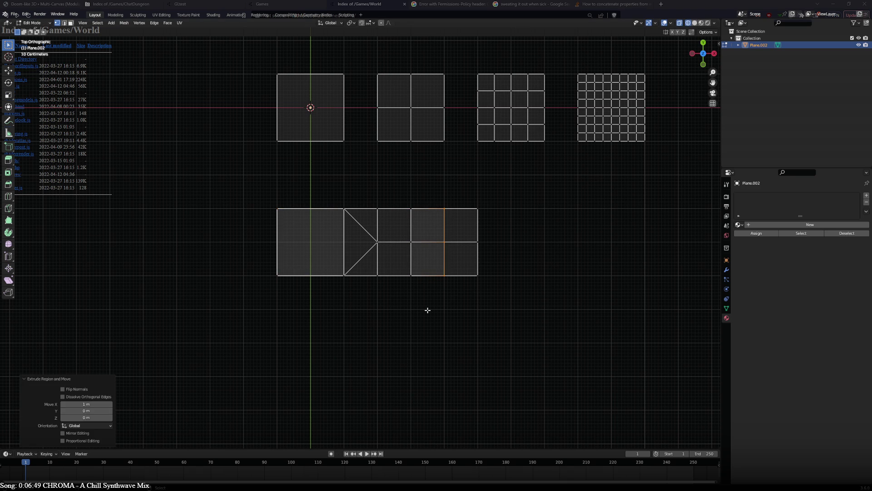
pyautogui.click(377, 243)
pyautogui.hotkey('ctrl', 'l')
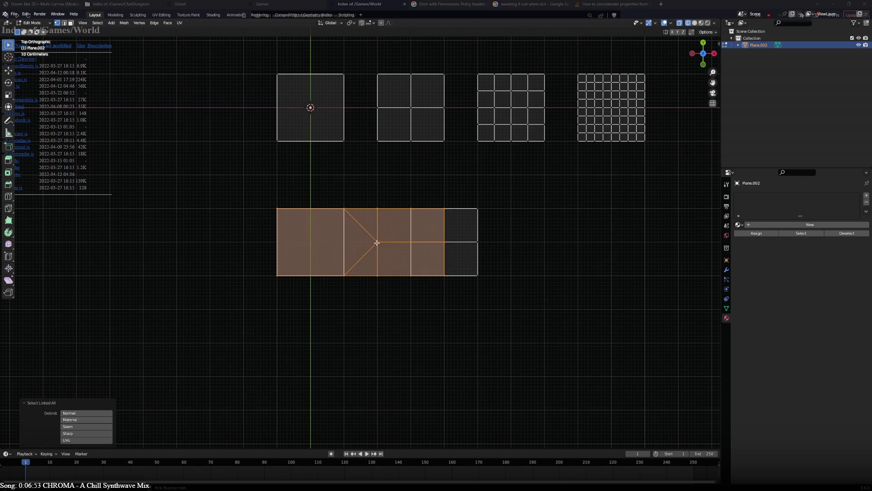
# Move the strip piece one tile up and two left, then delete the leftover lower square.
pyautogui.press('g')
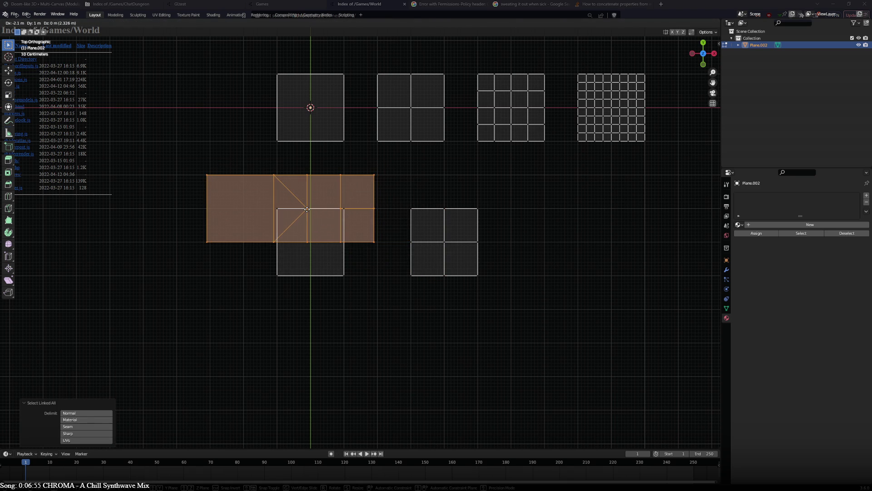
pyautogui.click(311, 208)
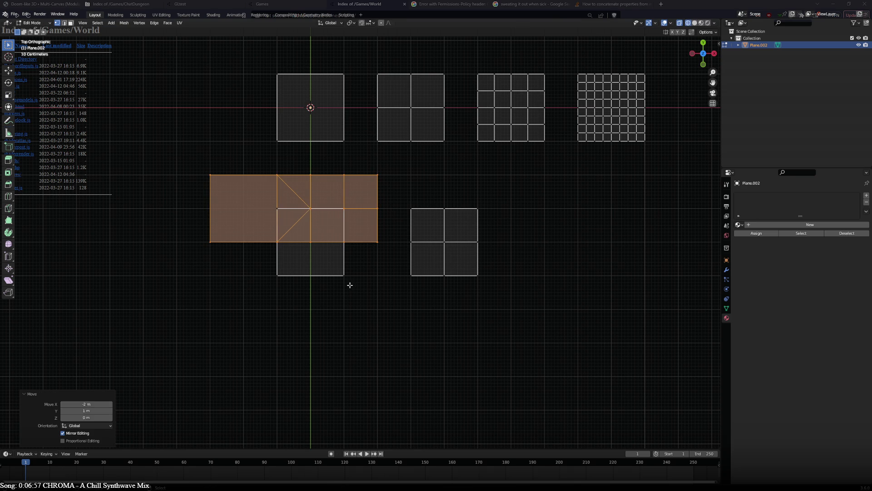
pyautogui.click(349, 280)
pyautogui.press('l')
pyautogui.press('x')
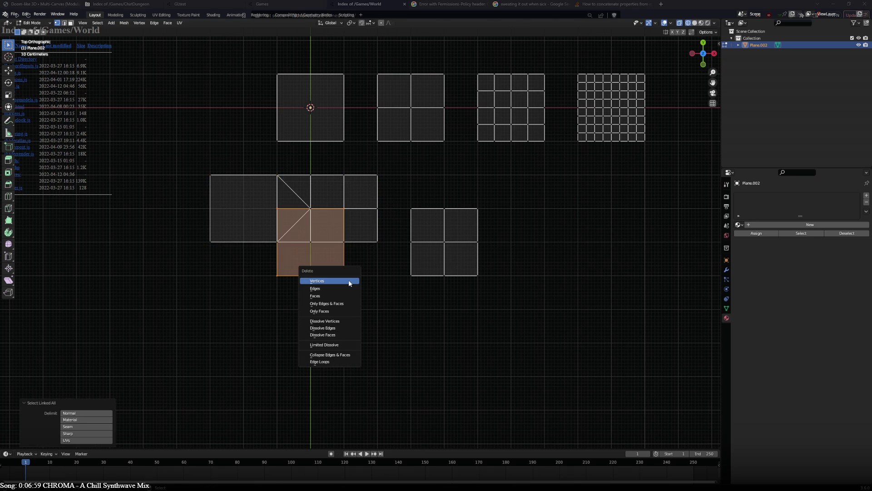
pyautogui.click(353, 282)
# Move the 2x2 tile down below the single-square tile.
pyautogui.keyDown('ctrl'); pyautogui.click(462, 268); pyautogui.keyUp('ctrl')
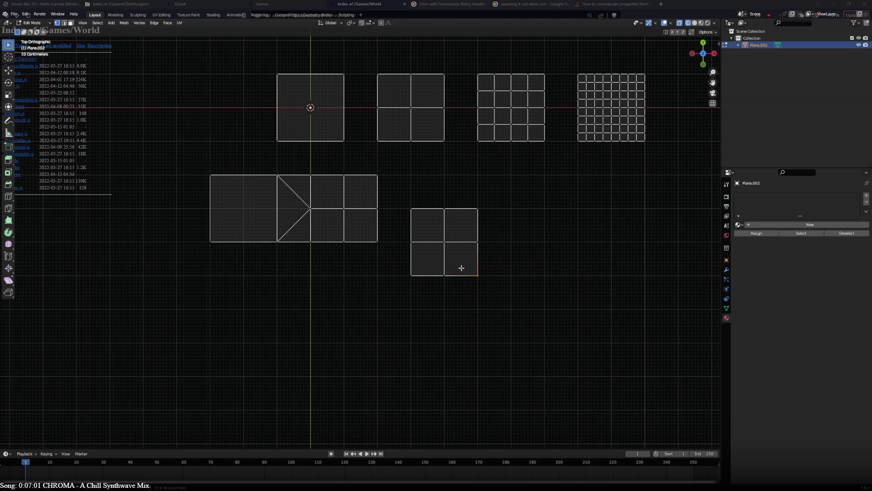
pyautogui.hotkey('ctrl', 'l')
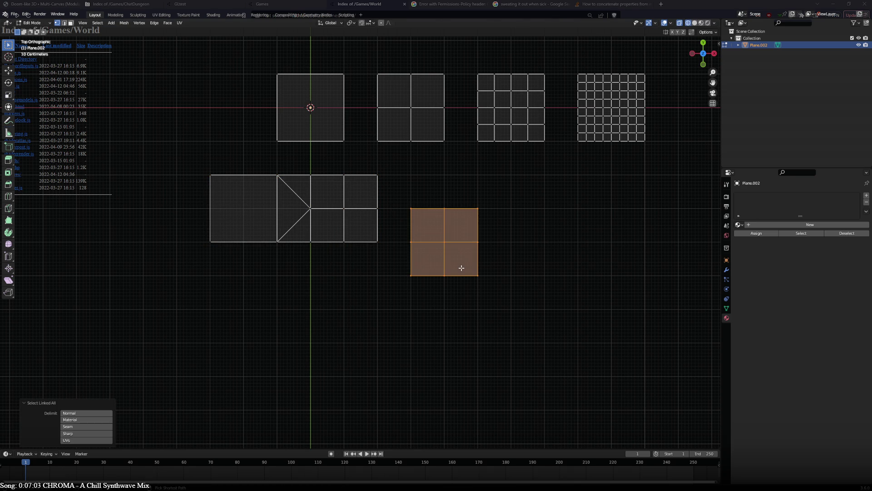
pyautogui.press('g')
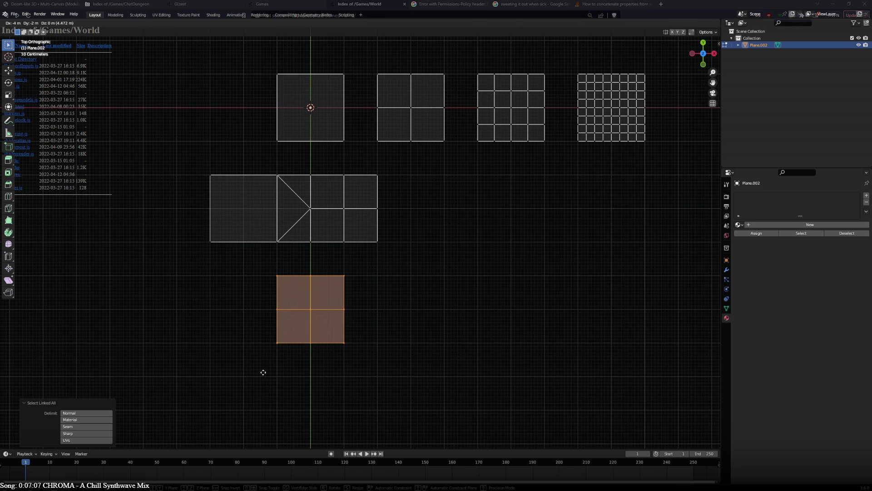
pyautogui.click(264, 371)
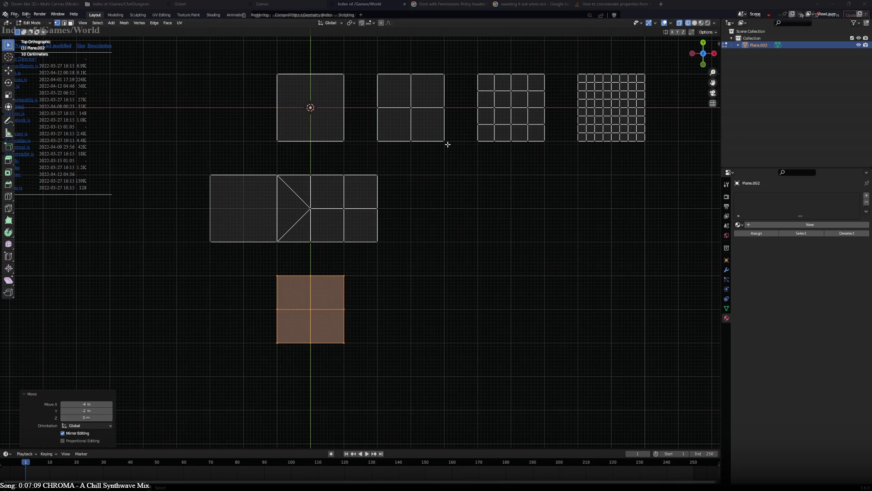
# Place a duplicate of the 4x4 grid tile in the lower row.
pyautogui.hotkey('alt', 'a')
pyautogui.hotkey('ctrl', 'l')
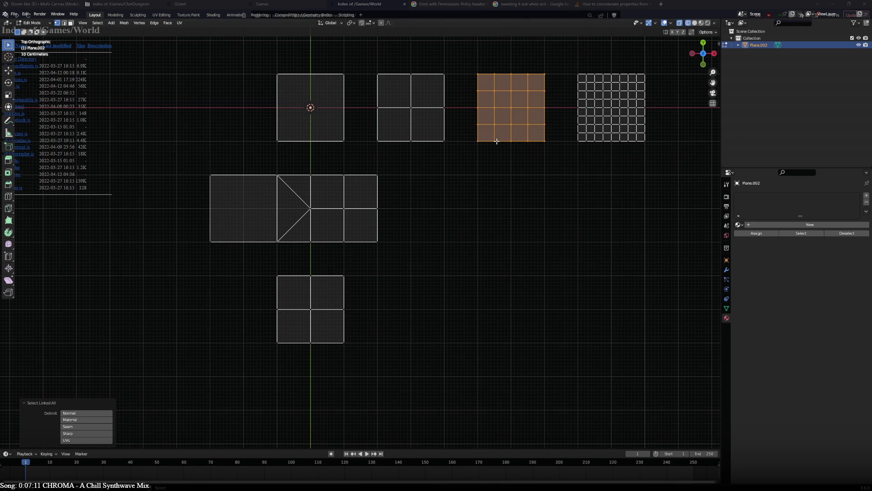
pyautogui.press('g')
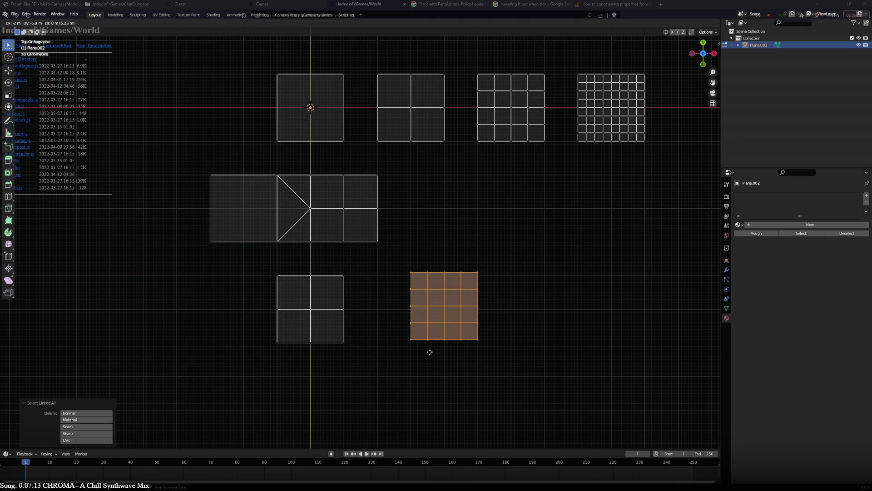
pyautogui.click(430, 354)
pyautogui.hotkey('alt', 'a')
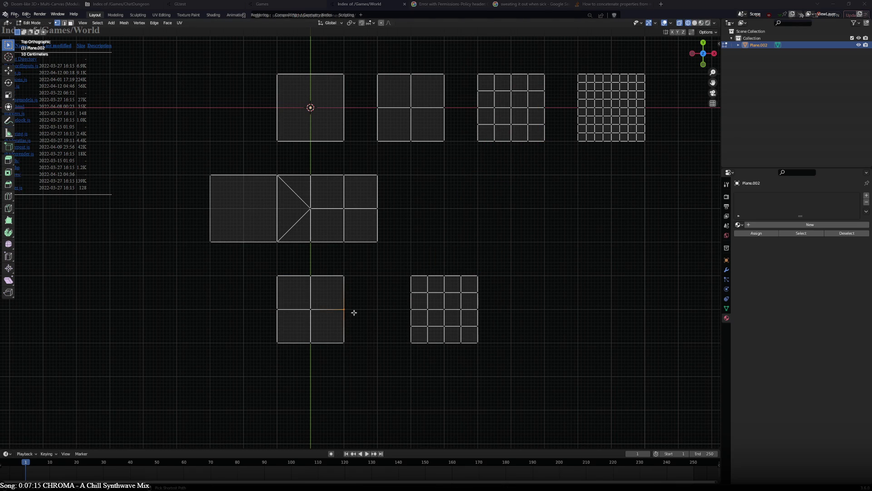
# Duplicate the lower 4x4 copy and place it flush against the 2x2 tile.
pyautogui.click(354, 313)
pyautogui.hotkey('ctrl', 'l')
pyautogui.hotkey('alt', 'a')
pyautogui.click(411, 300)
pyautogui.hotkey('ctrl', 'l')
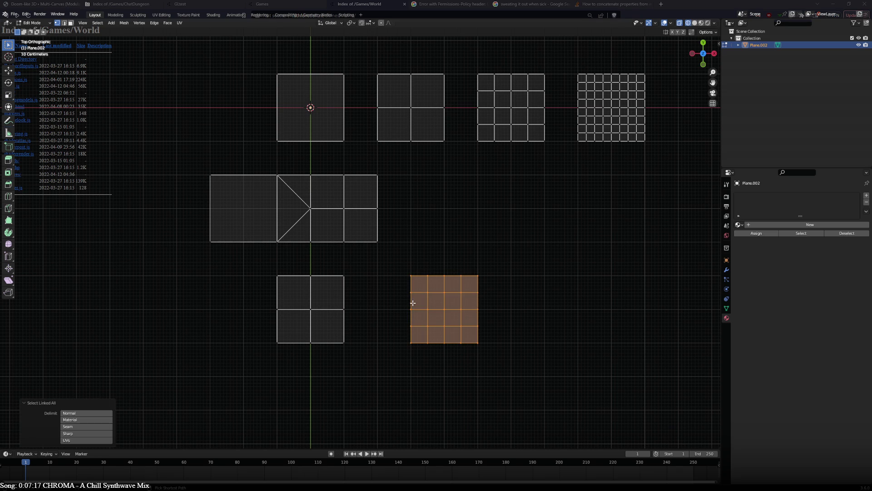
pyautogui.press('g')
pyautogui.click(346, 302)
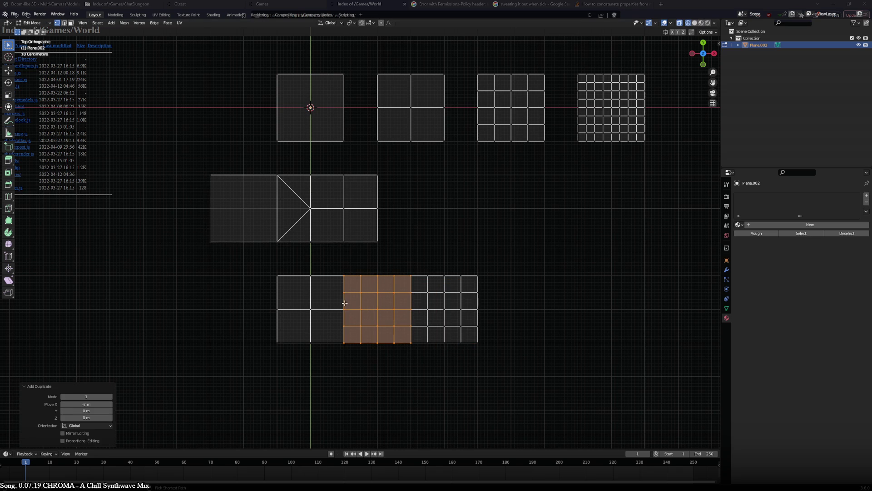
# Dissolve the vertical seam loop's vertices, cancelling a stray extrusion.
pyautogui.click(345, 293)
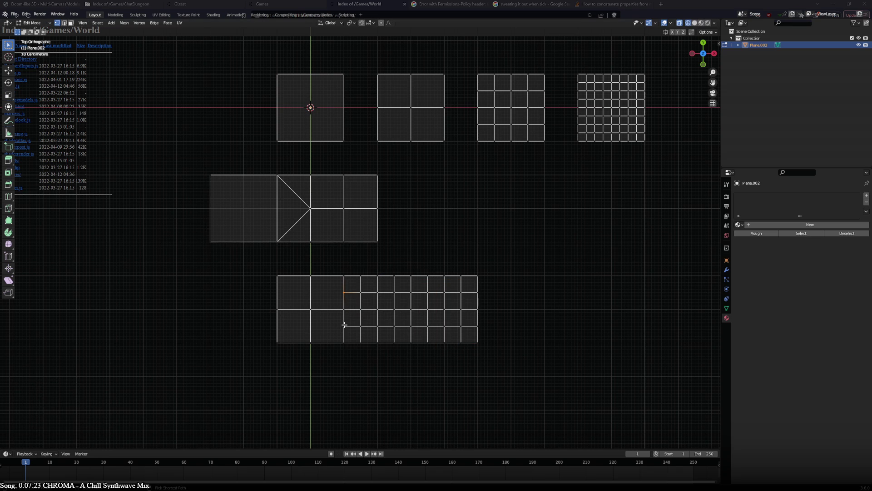
pyautogui.keyDown('alt'); pyautogui.click(342, 296); pyautogui.keyUp('alt')
pyautogui.hotkey('ctrl', 'x')
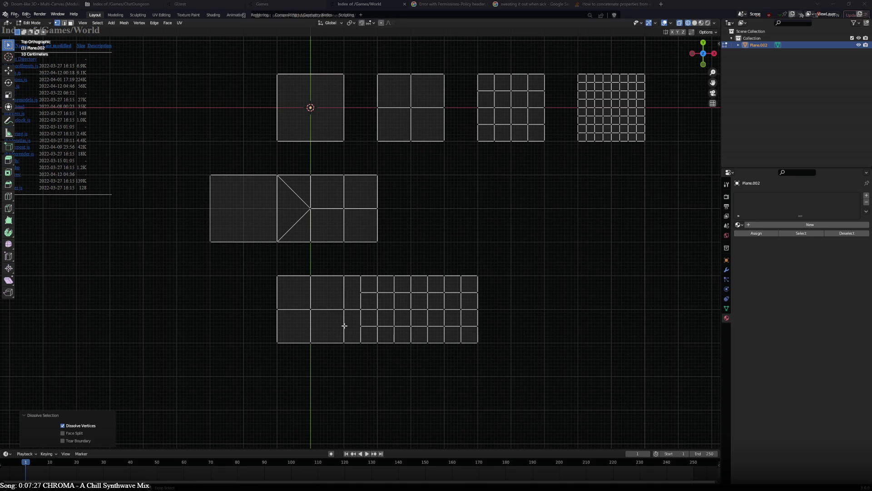
pyautogui.keyDown('alt'); pyautogui.click(344, 326); pyautogui.keyUp('alt')
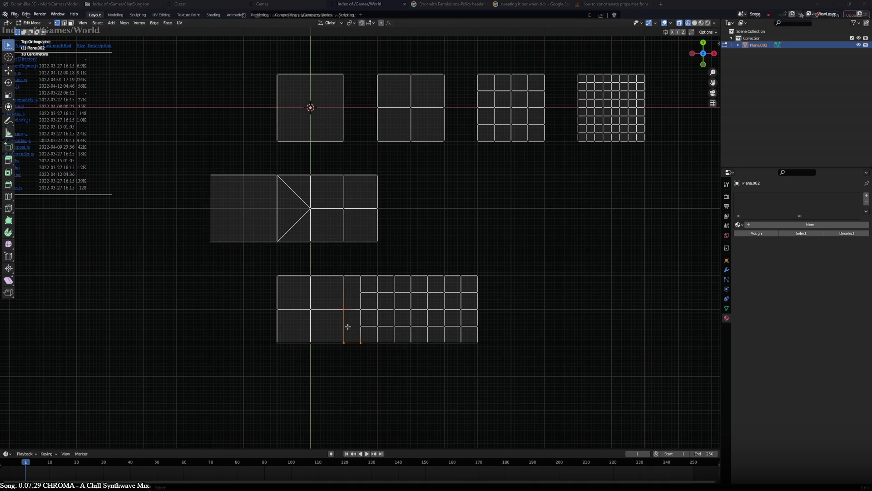
pyautogui.press('e')
pyautogui.rightClick(272, 386)
pyautogui.hotkey('ctrl', 'z')
pyautogui.hotkey('ctrl', 'z')
# Select the seam's edge path into the fine grid, ending with one fine-grid vertex selected.
pyautogui.keyDown('ctrl'); pyautogui.click(351, 296); pyautogui.keyUp('ctrl')
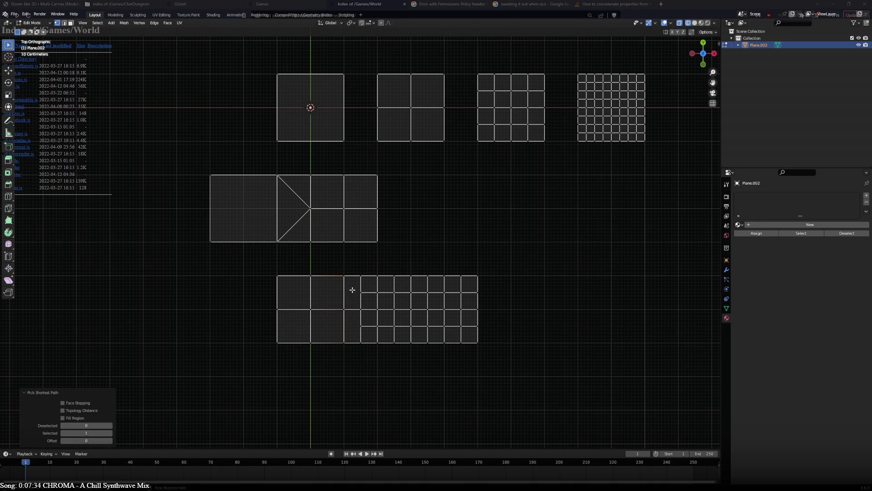
pyautogui.click(352, 335)
pyautogui.keyDown('ctrl'); pyautogui.click(351, 274); pyautogui.keyUp('ctrl')
pyautogui.press('g')
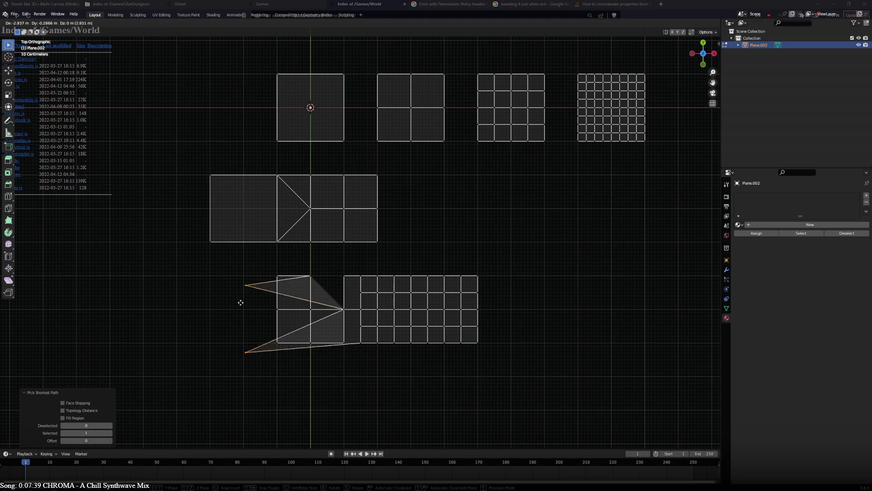
pyautogui.press('Escape')
pyautogui.click(353, 275)
pyautogui.keyDown('ctrl'); pyautogui.click(357, 304); pyautogui.keyUp('ctrl')
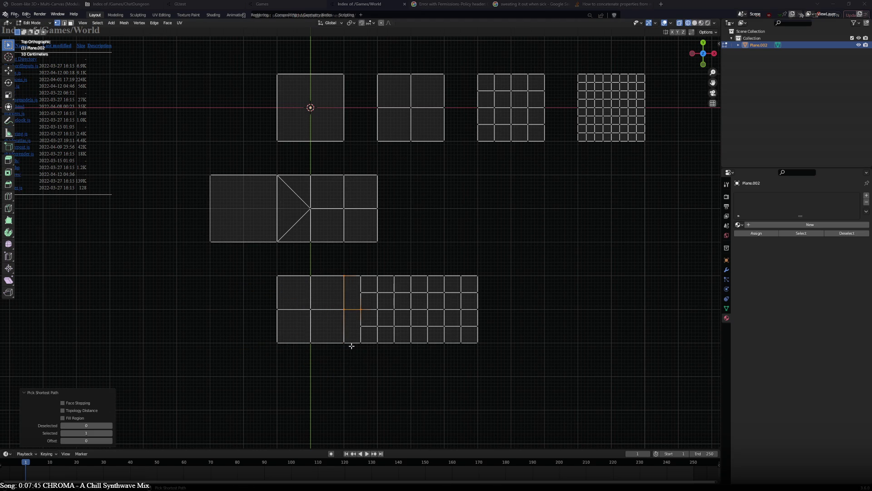
pyautogui.keyDown('shift'); pyautogui.click(361, 343); pyautogui.keyUp('shift')
pyautogui.keyDown('ctrl'); pyautogui.click(361, 342); pyautogui.keyUp('ctrl')
pyautogui.click(360, 309)
pyautogui.scroll(2, 358, 339)
# Move the left 2x2 block aside and shift the vertical edge between blocks left.
pyautogui.click(289, 303)
pyautogui.hotkey('ctrl', 'l')
pyautogui.press('g')
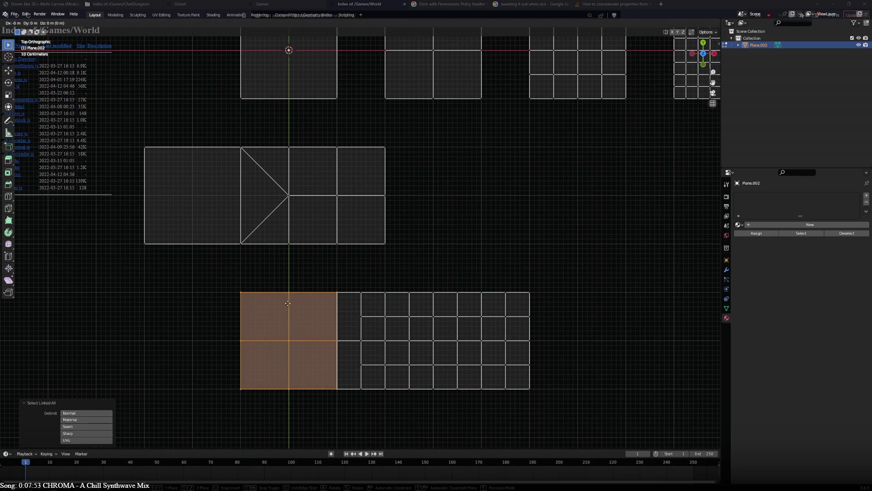
pyautogui.click(284, 303)
pyautogui.click(346, 331)
pyautogui.keyDown('ctrl'); pyautogui.click(340, 388); pyautogui.keyUp('ctrl')
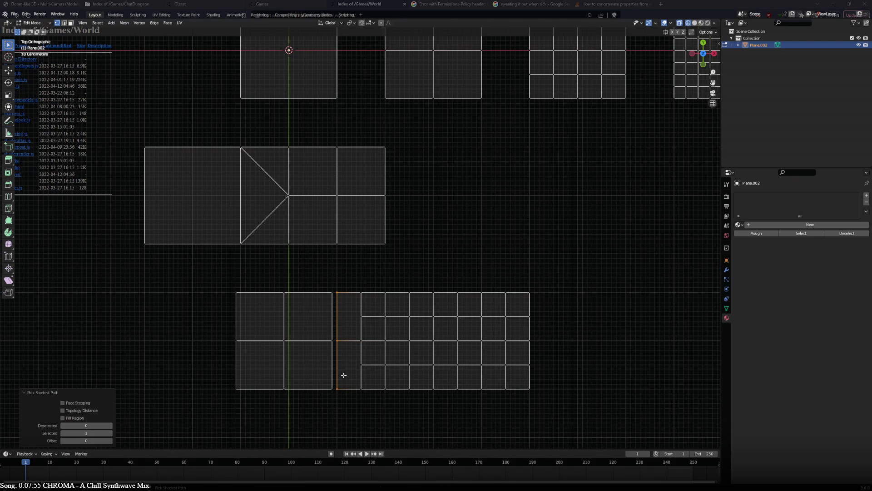
pyautogui.press('g')
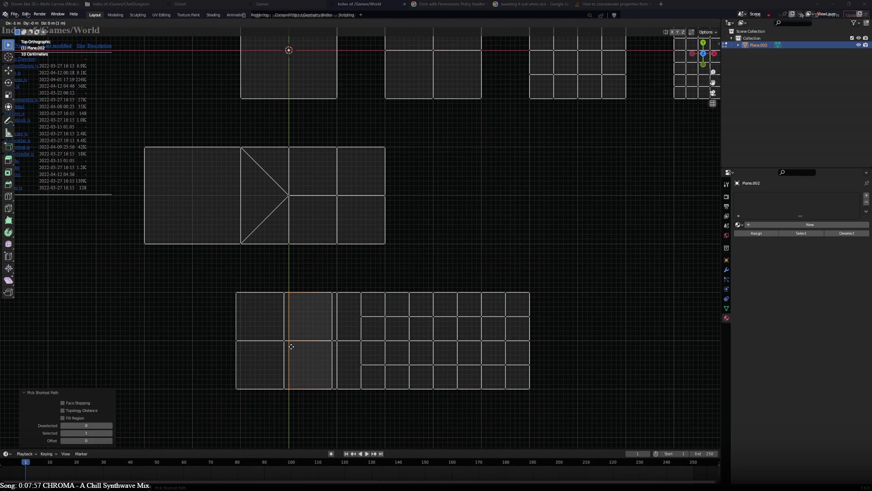
pyautogui.click(291, 346)
# Delete the left block's vertices.
pyautogui.click(281, 340)
pyautogui.hotkey('ctrl', 'l')
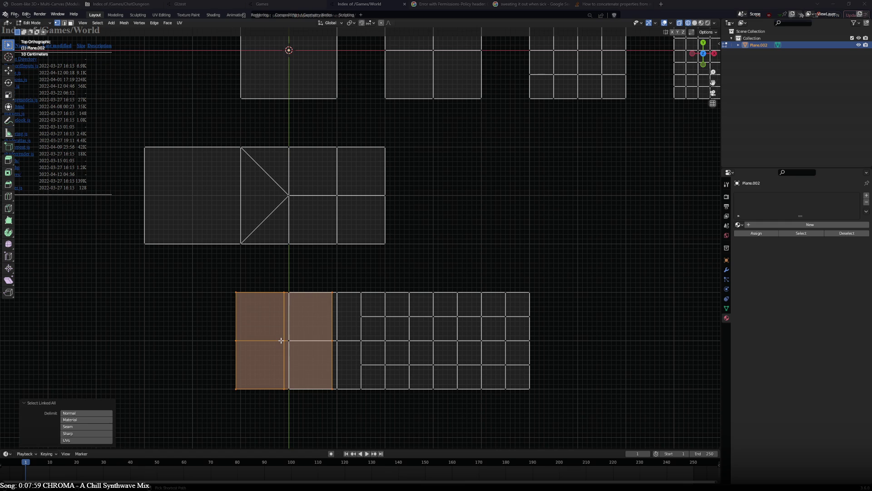
pyautogui.press('x')
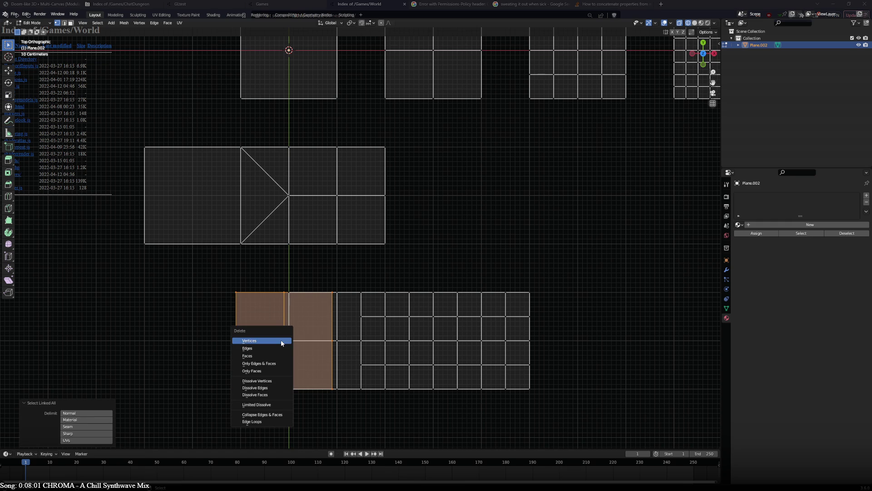
pyautogui.click(281, 341)
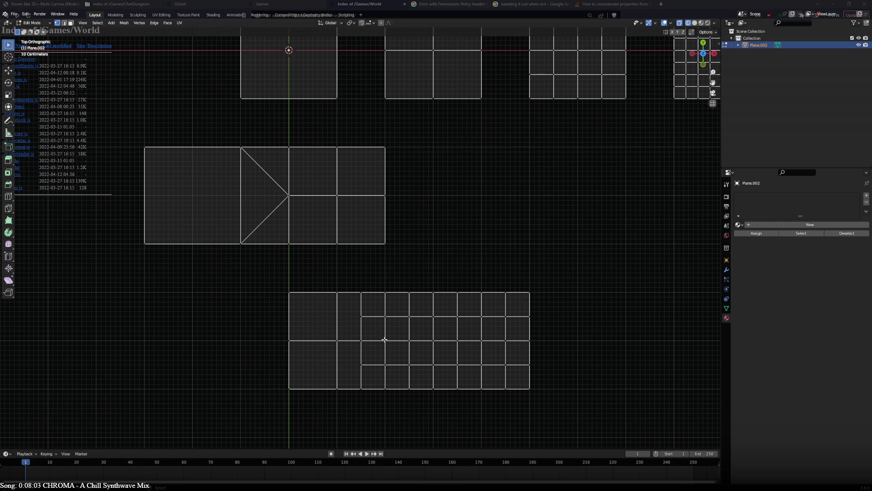
pyautogui.keyDown('shift'); pyautogui.moveTo(369, 327); pyautogui.dragTo(351, 277, button='middle'); pyautogui.keyUp('shift')
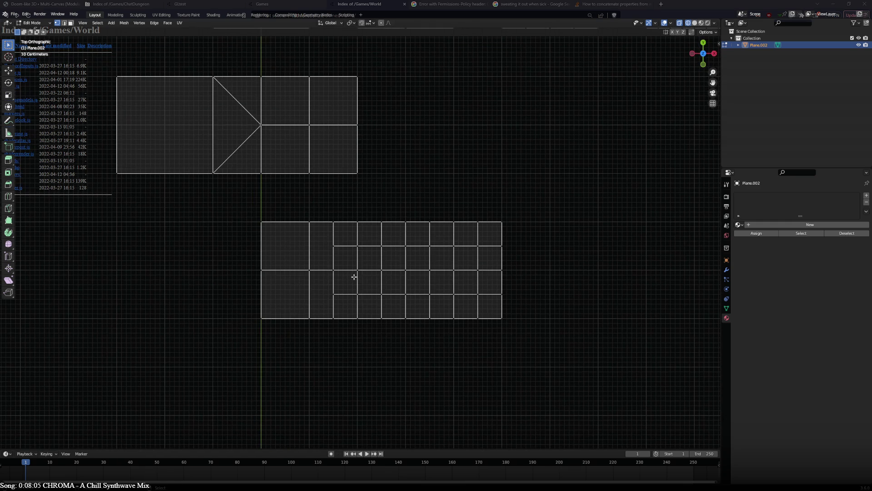
# Select the full vertical edge path through the right fine grid.
pyautogui.click(422, 247)
pyautogui.hotkey('ctrl', 'l')
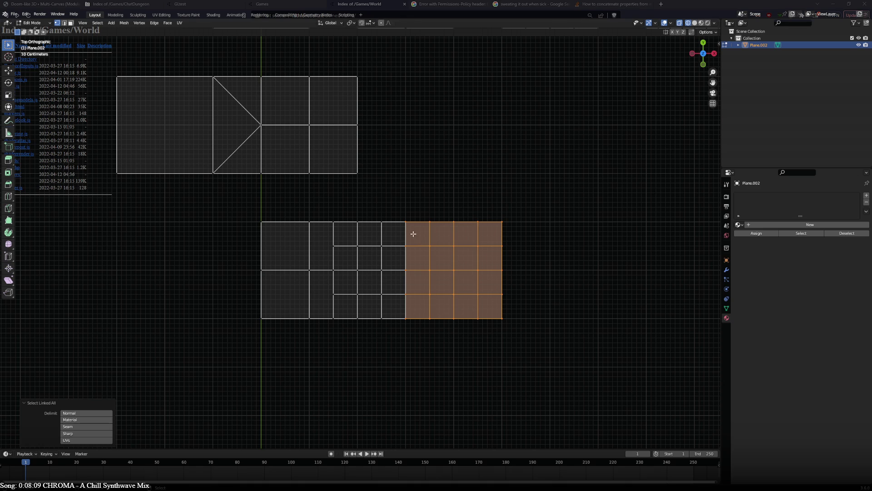
pyautogui.scroll(2, 413, 232)
pyautogui.hotkey('alt', 'a')
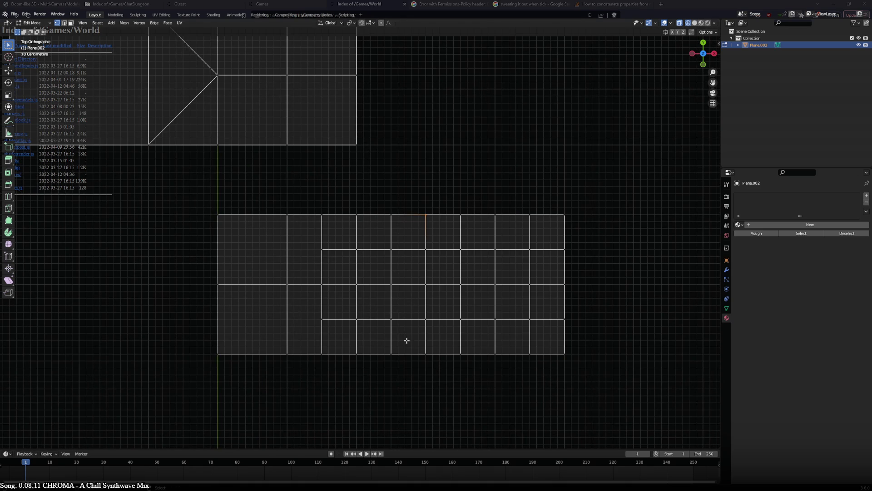
pyautogui.click(415, 357)
pyautogui.keyDown('ctrl'); pyautogui.click(414, 222); pyautogui.keyUp('ctrl')
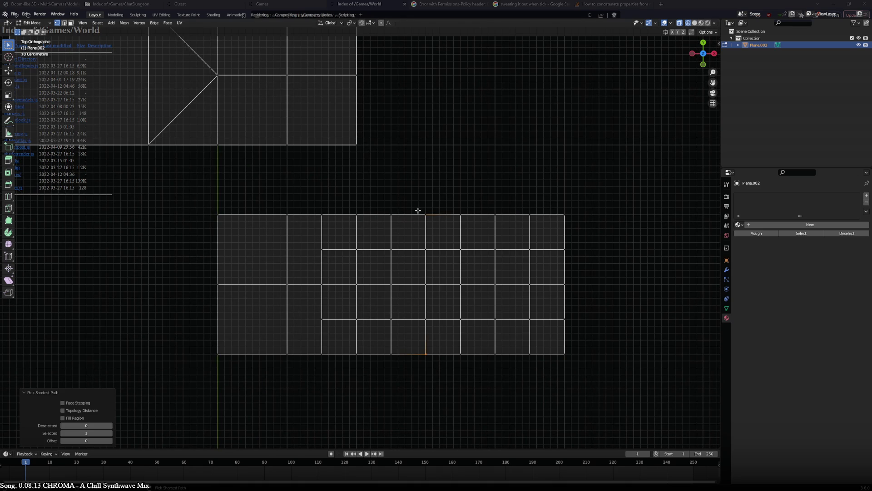
pyautogui.keyDown('ctrl'); pyautogui.click(413, 359); pyautogui.keyUp('ctrl')
pyautogui.click(417, 354)
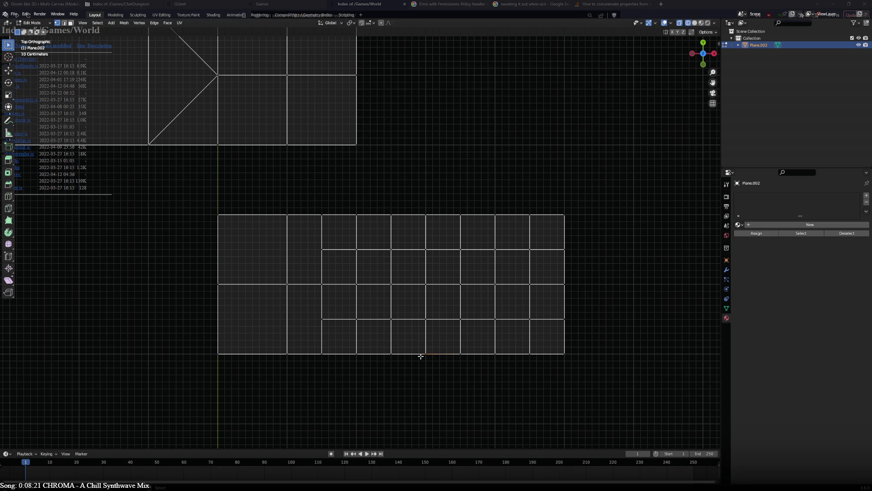
pyautogui.keyDown('ctrl'); pyautogui.click(417, 215); pyautogui.keyUp('ctrl')
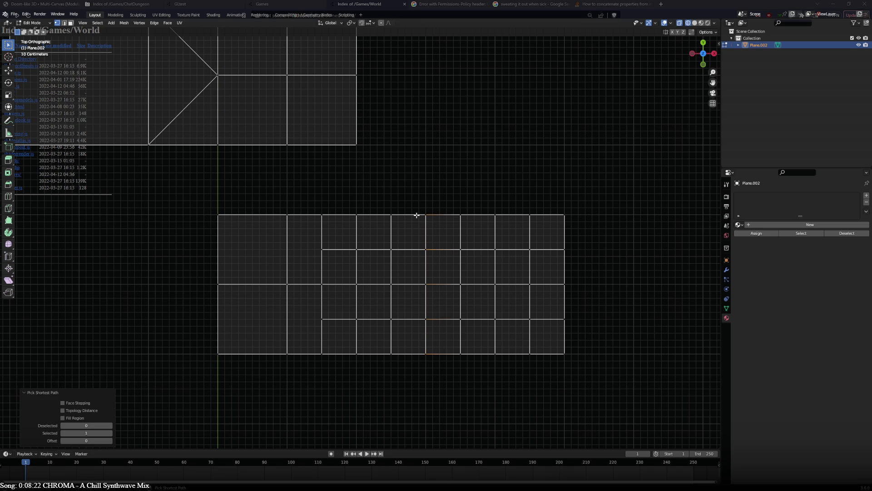
# Shift that edge line 0.1 m right, extrude it 0.5 m, then undo the extra faces.
pyautogui.press('g')
pyautogui.click(432, 266)
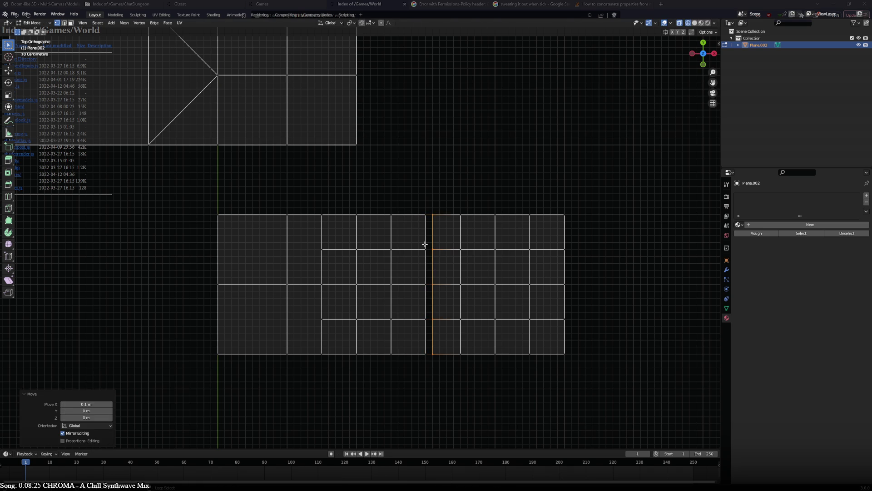
pyautogui.press('e')
pyautogui.click(458, 282)
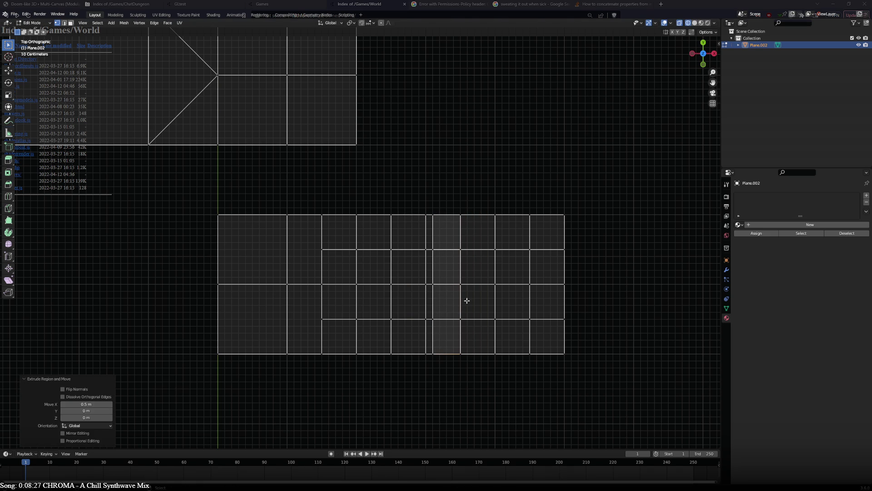
pyautogui.hotkey('ctrl', 'z')
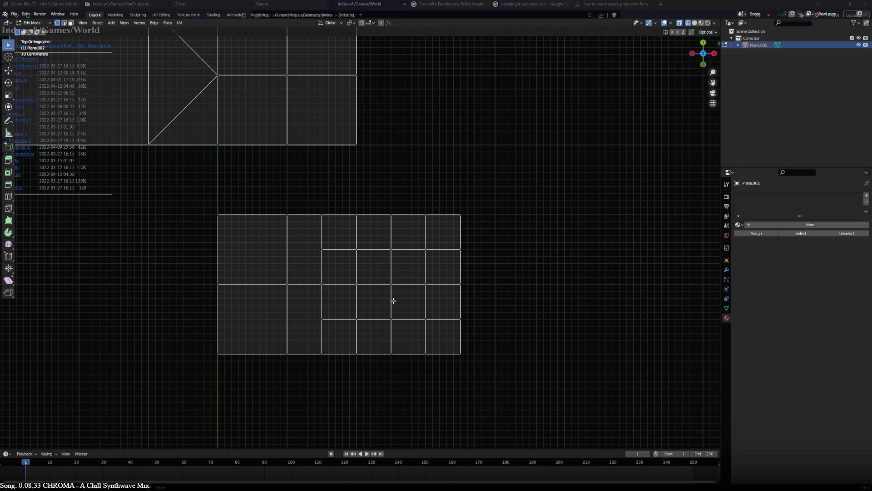
pyautogui.scroll(-6, 400, 304)
pyautogui.scroll(2, 399, 308)
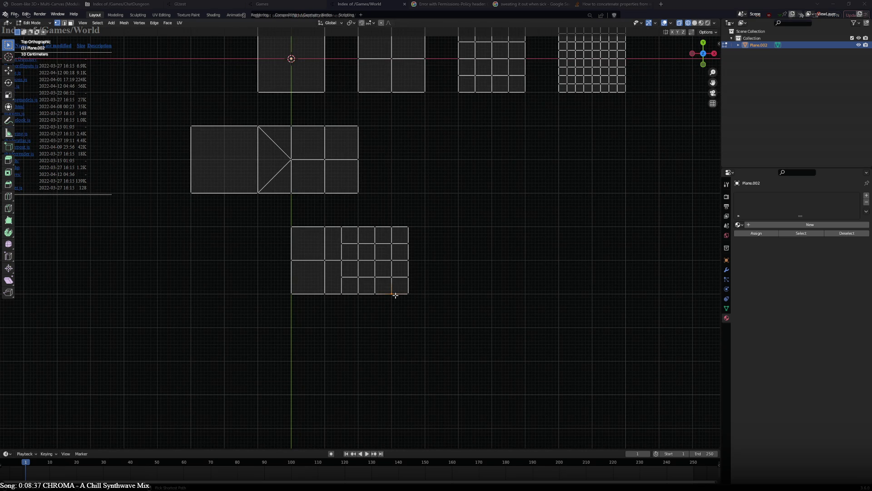
# Cut diagonal edges from the strip's vertices to the seam midpoints.
pyautogui.click(324, 294)
pyautogui.click(341, 276)
pyautogui.click(325, 260)
pyautogui.press('Return')
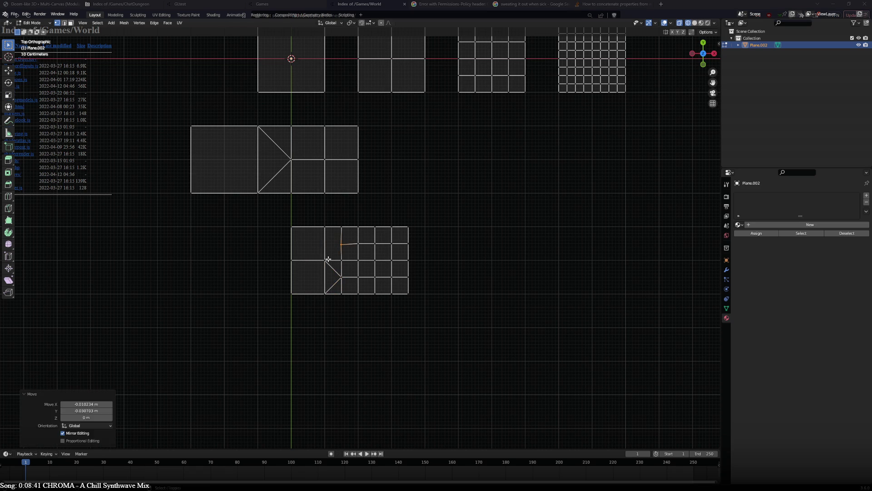
pyautogui.click(325, 260)
pyautogui.keyDown('shift'); pyautogui.click(341, 244); pyautogui.keyUp('shift')
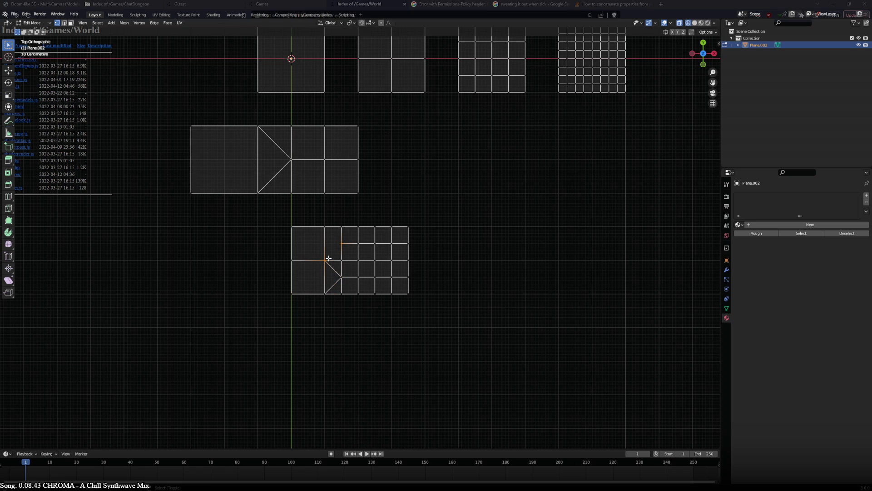
pyautogui.press('j')
pyautogui.keyDown('shift'); pyautogui.click(325, 228); pyautogui.keyUp('shift')
pyautogui.press('j')
# Move the transition tile 2 m to the left.
pyautogui.hotkey('ctrl', 'l')
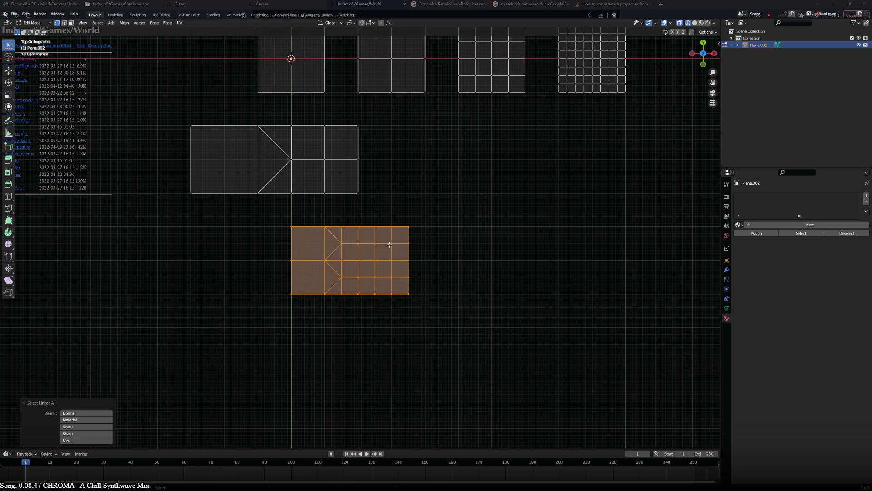
pyautogui.press('g')
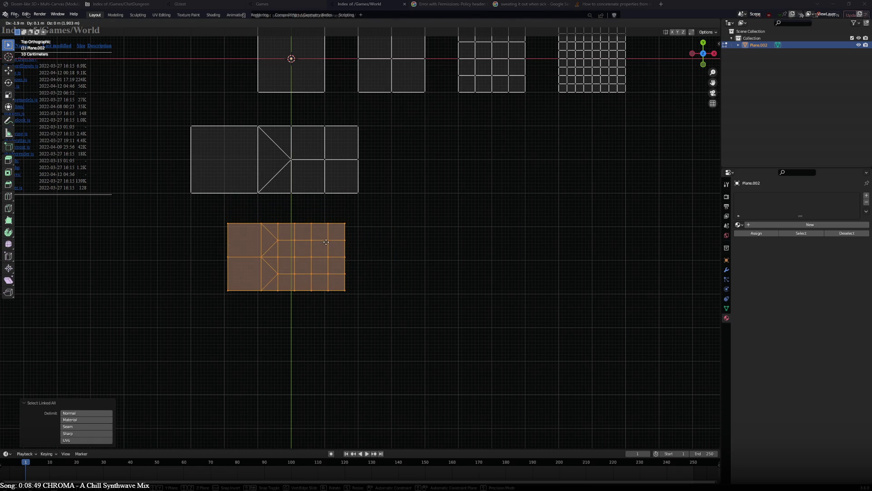
pyautogui.click(321, 244)
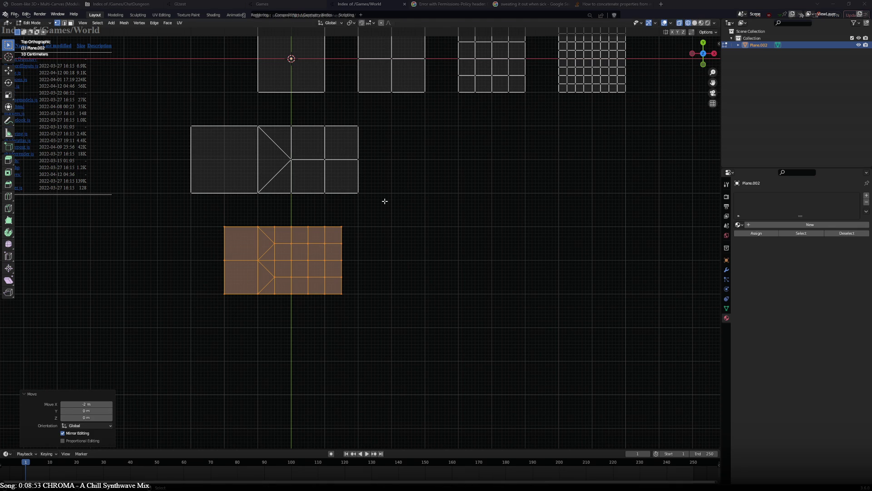
pyautogui.click(464, 94)
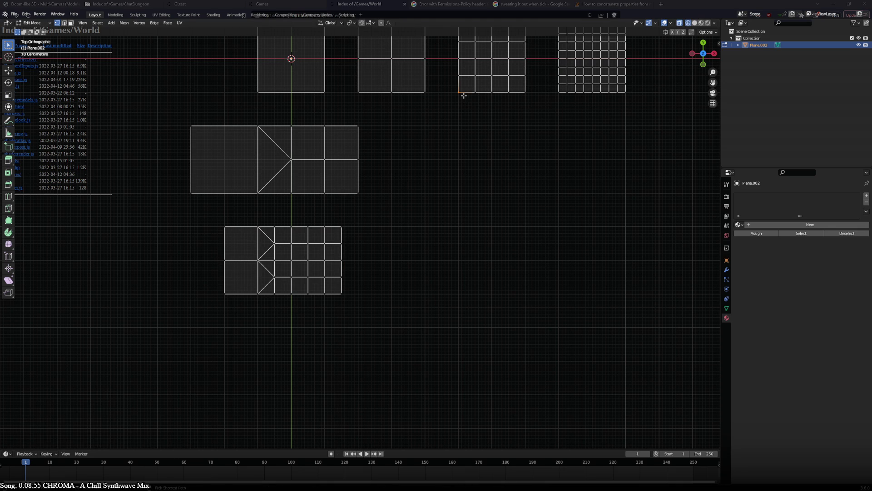
pyautogui.hotkey('ctrl', 'l')
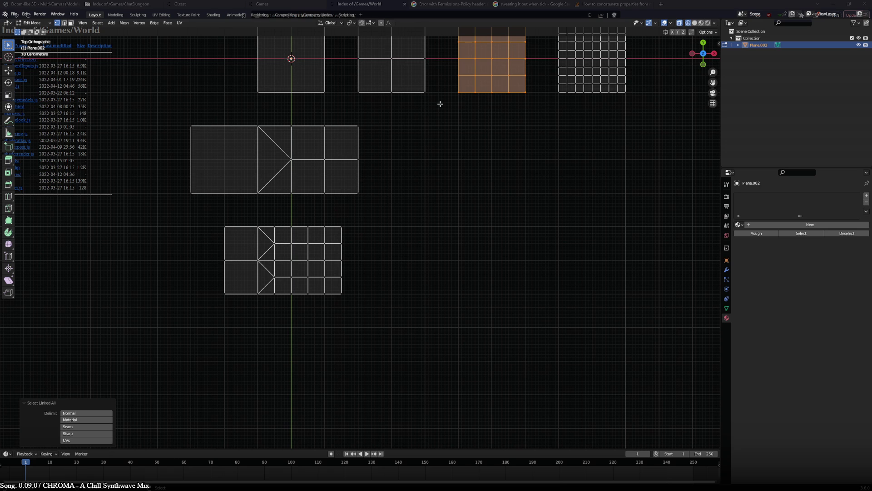
pyautogui.click(275, 244)
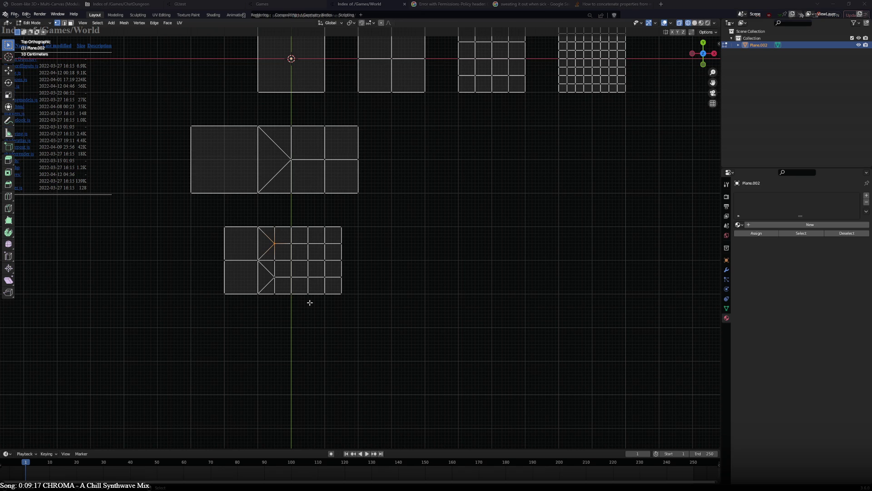
pyautogui.hotkey('ctrl', 'l')
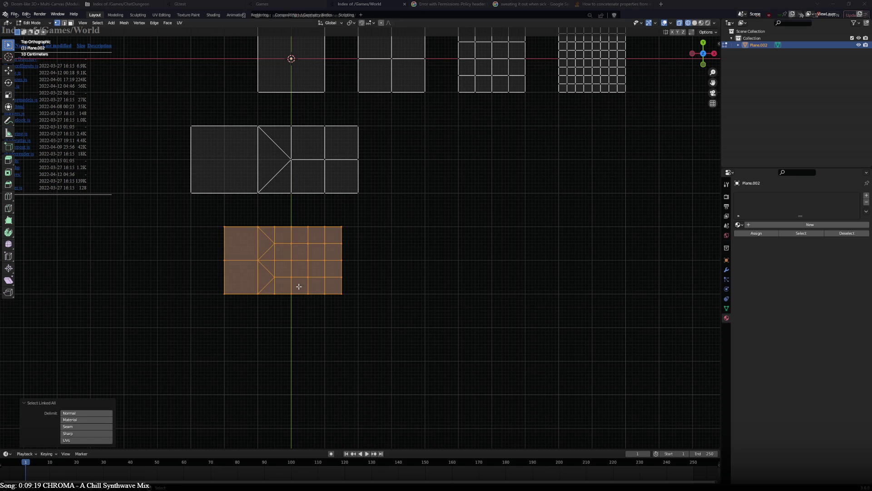
pyautogui.press('g')
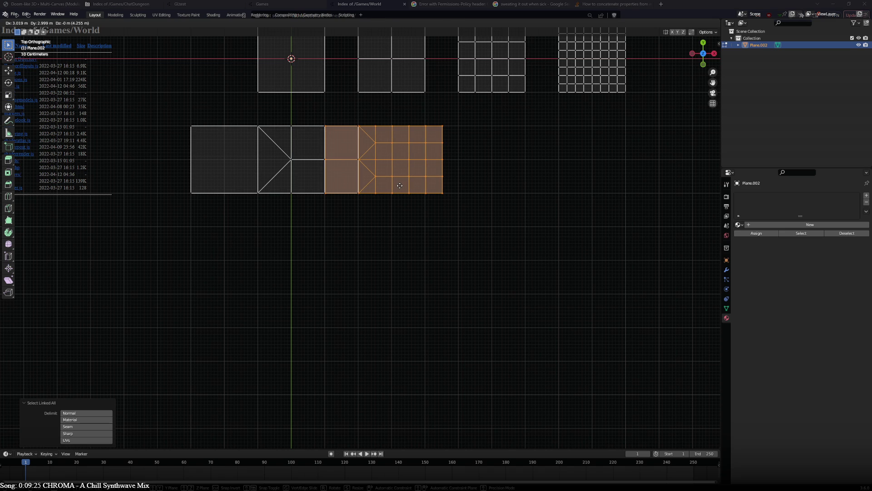
pyautogui.press('Escape')
# Try merging the fan-tip vertex with its neighbours at last, then undo it.
pyautogui.click(275, 243)
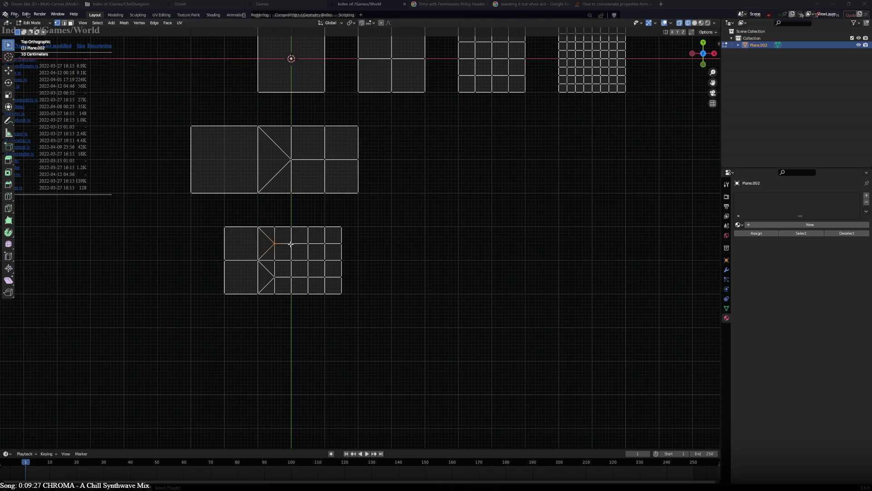
pyautogui.keyDown('shift'); pyautogui.click(291, 244); pyautogui.keyUp('shift')
pyautogui.keyDown('shift'); pyautogui.click(274, 257); pyautogui.keyUp('shift')
pyautogui.keyDown('shift'); pyautogui.click(275, 234); pyautogui.keyUp('shift')
pyautogui.press('m')
pyautogui.click(290, 241)
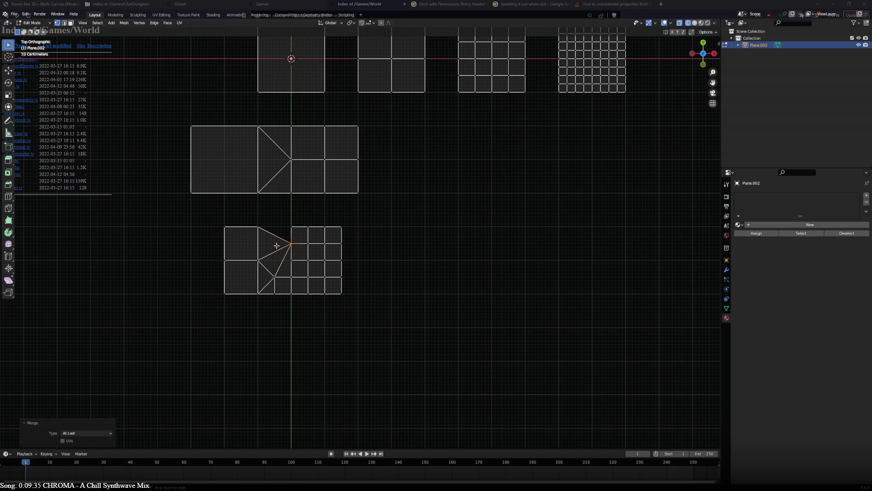
pyautogui.hotkey('ctrl', 'z')
# Snap a lower fan vertex onto the grid line and merge a bottom-edge vertex at last.
pyautogui.click(282, 226)
pyautogui.press('g')
pyautogui.click(279, 265)
pyautogui.hotkey('ctrl', 'z')
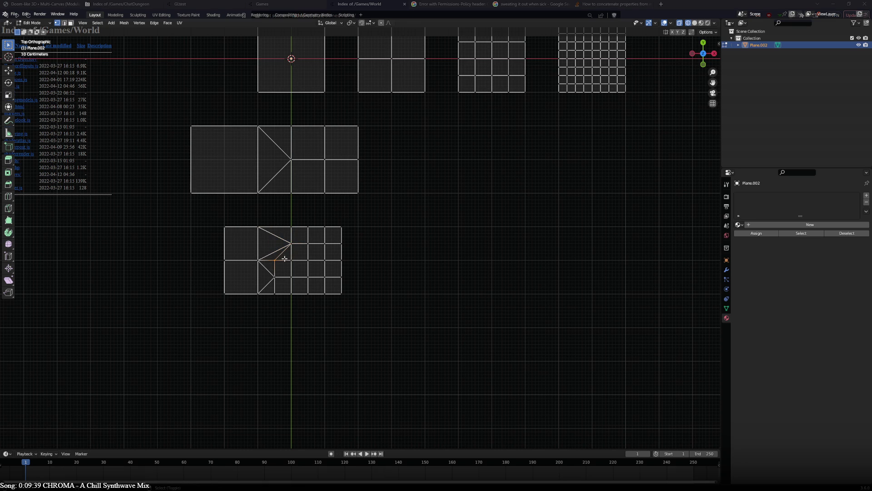
pyautogui.click(277, 276)
pyautogui.press('g')
pyautogui.click(290, 277)
pyautogui.click(286, 293)
pyautogui.press('m')
pyautogui.click(280, 309)
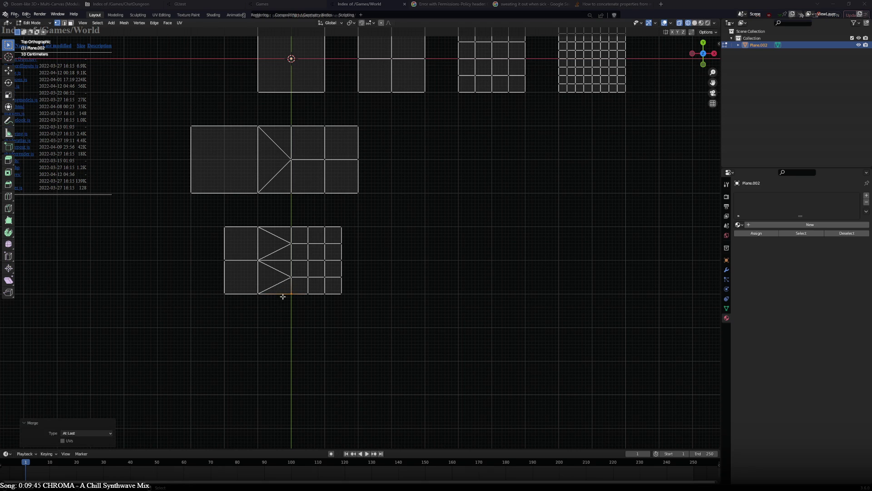
pyautogui.scroll(-2, 303, 293)
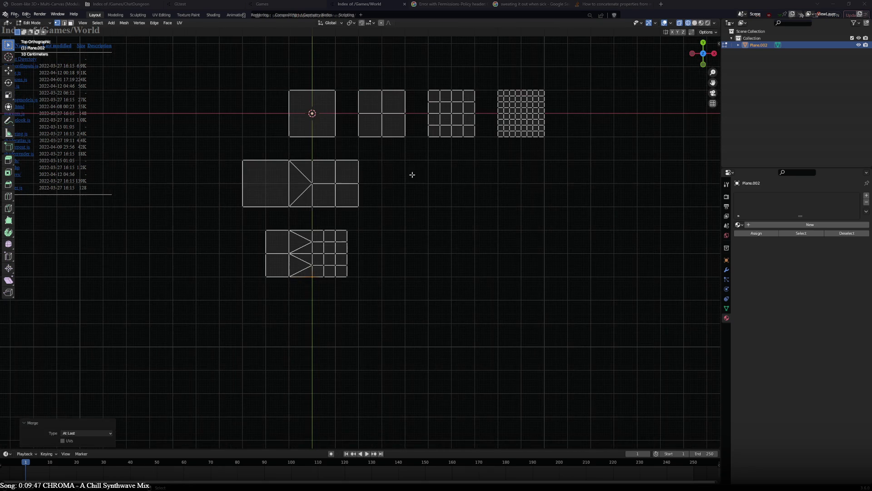
# Duplicate the 2x2, 4x4 and 8x8 grid tiles and place the copies below the transition tiles.
pyautogui.click(433, 138)
pyautogui.hotkey('ctrl', 'l')
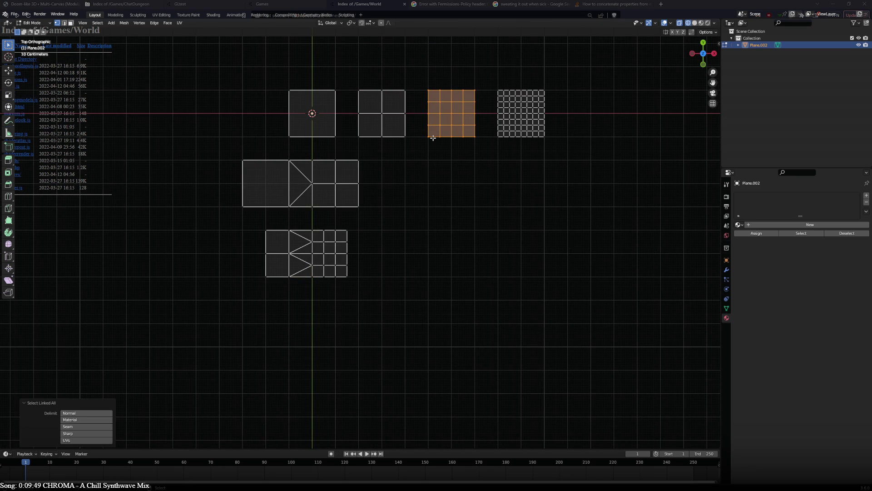
pyautogui.keyDown('shift'); pyautogui.click(405, 137); pyautogui.keyUp('shift')
pyautogui.keyDown('shift'); pyautogui.click(503, 138); pyautogui.keyUp('shift')
pyautogui.hotkey('ctrl', 'l')
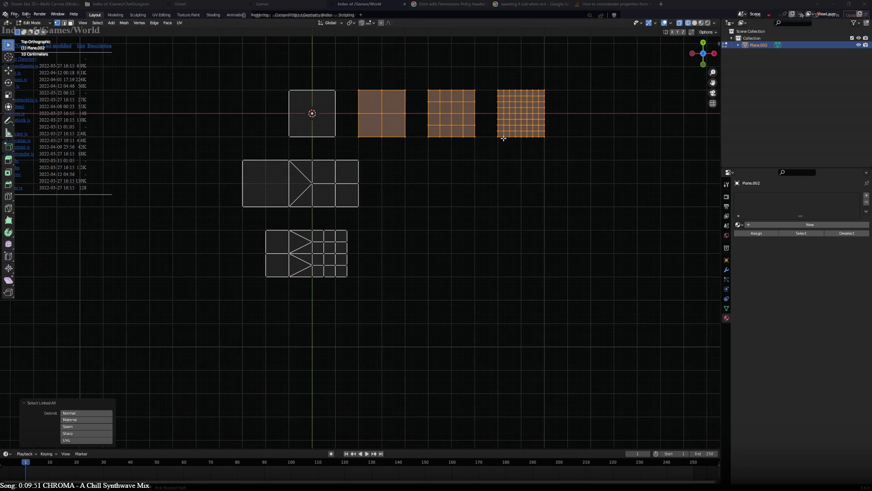
pyautogui.hotkey('shift', 'd')
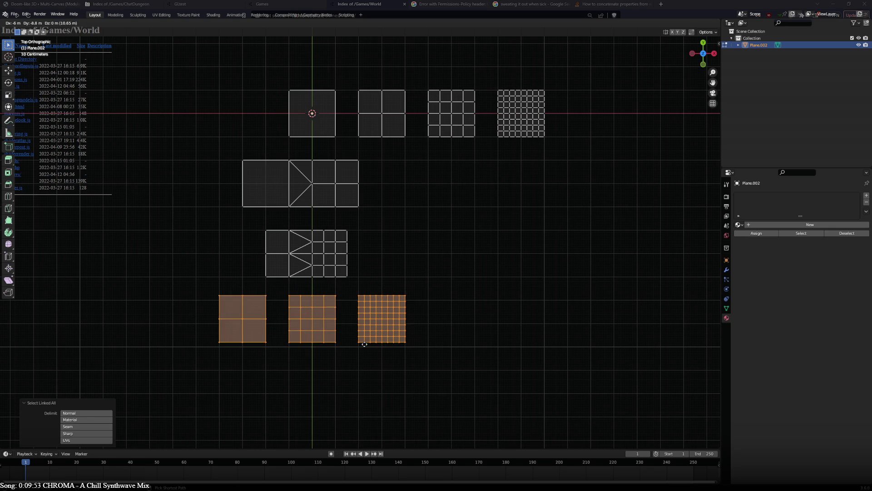
pyautogui.click(360, 350)
pyautogui.scroll(3, 338, 352)
pyautogui.keyDown('shift'); pyautogui.moveTo(338, 352); pyautogui.dragTo(392, 202, button='middle'); pyautogui.keyUp('shift')
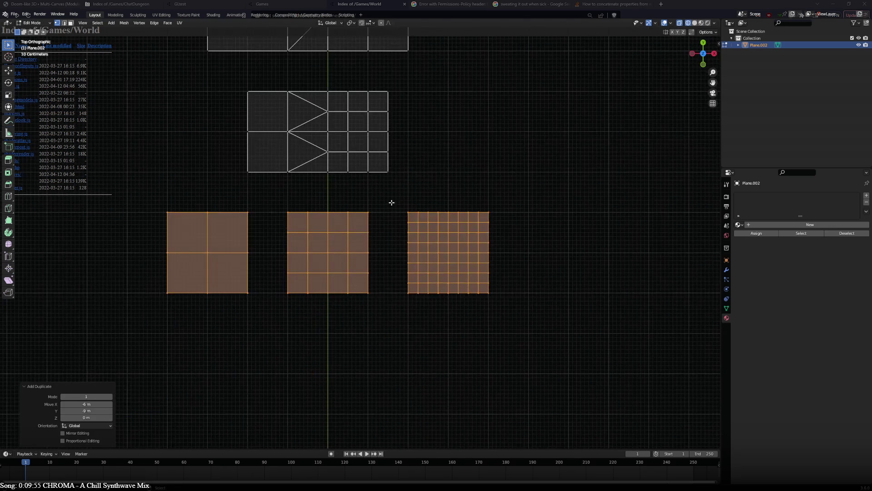
# Butt the 8x8 copy against the 4x4 copy and set the 2x2 copy flush beside it.
pyautogui.click(409, 215)
pyautogui.hotkey('ctrl', 'l')
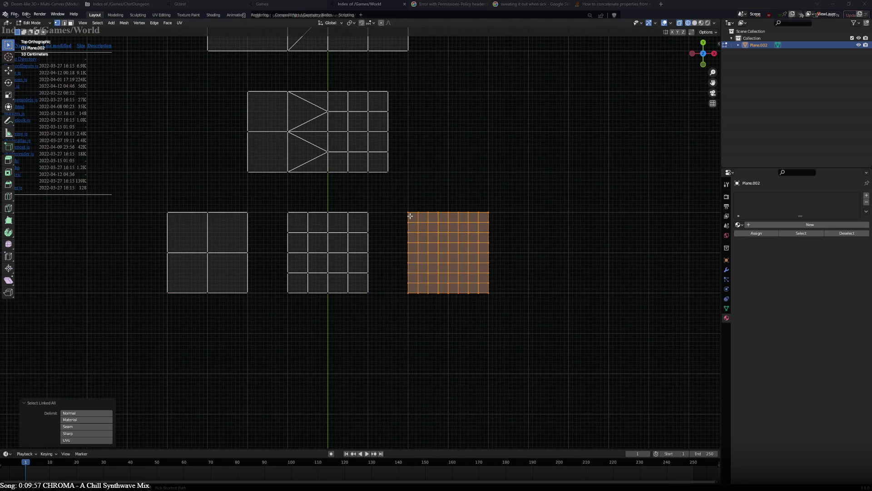
pyautogui.press('g')
pyautogui.click(374, 215)
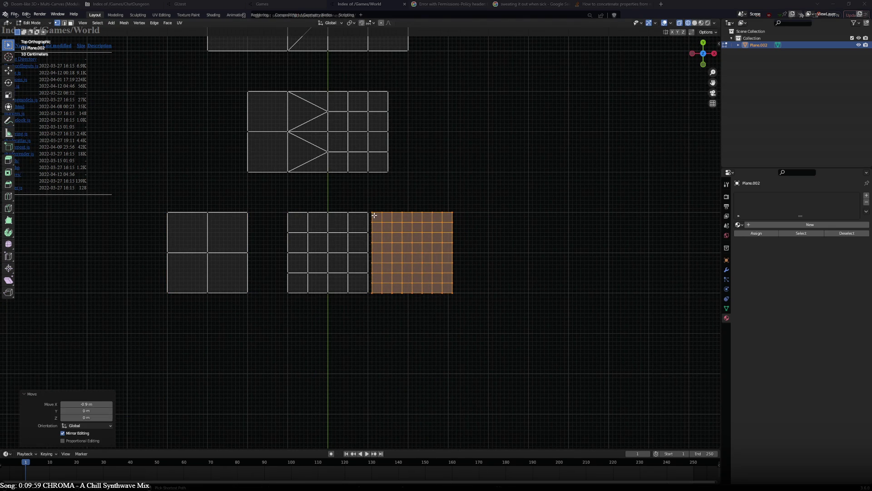
pyautogui.click(249, 214)
pyautogui.hotkey('ctrl', 'l')
pyautogui.press('g')
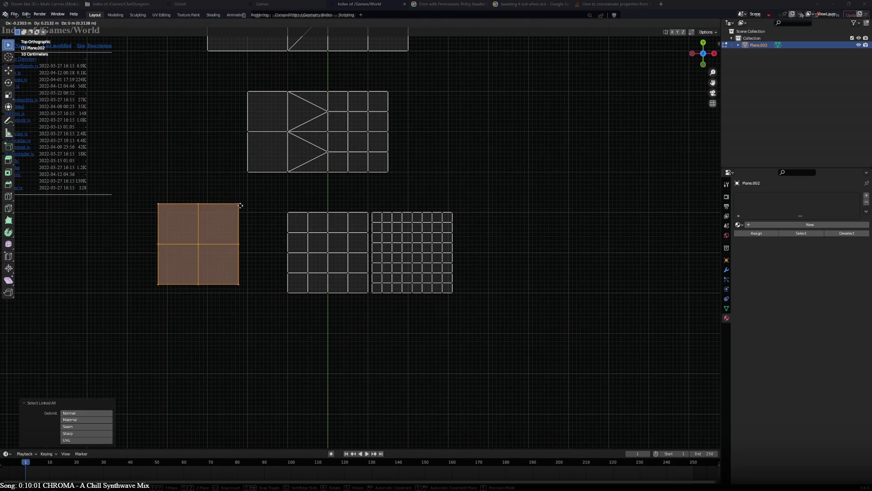
pyautogui.click(283, 213)
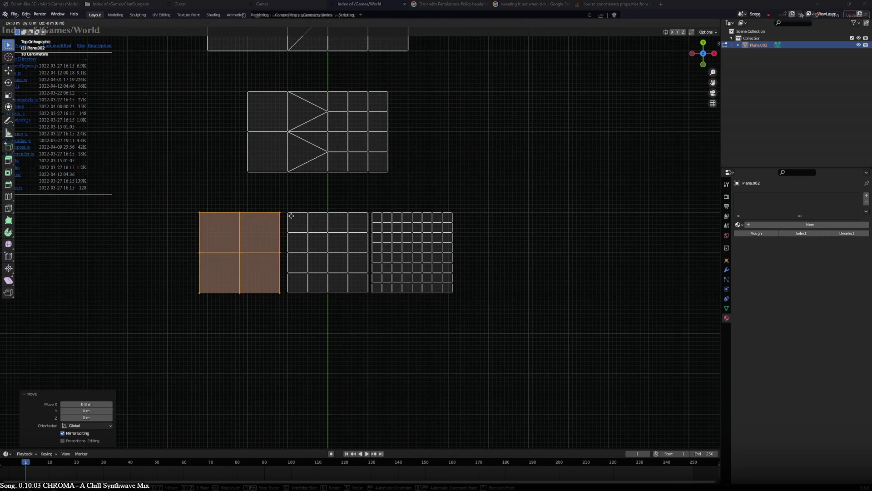
pyautogui.click(295, 216)
# Delete the 2x2 copy's vertices, then select the remaining 4x4 and 8x8 copies.
pyautogui.click(288, 212)
pyautogui.keyDown('ctrl'); pyautogui.click(291, 292); pyautogui.keyUp('ctrl')
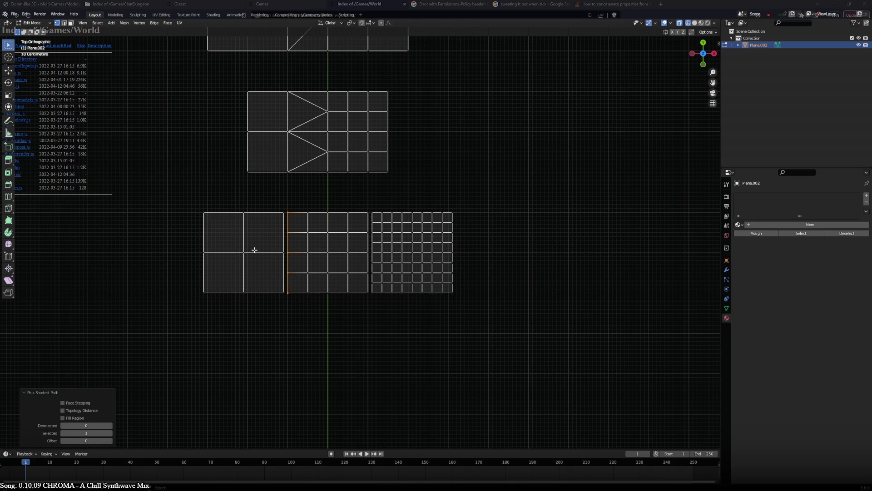
pyautogui.scroll(-2, 357, 236)
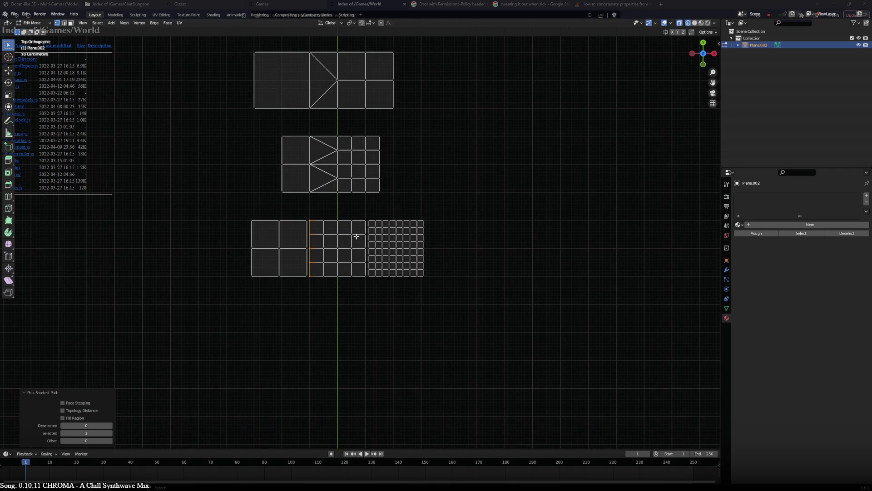
pyautogui.hotkey('alt', 'a')
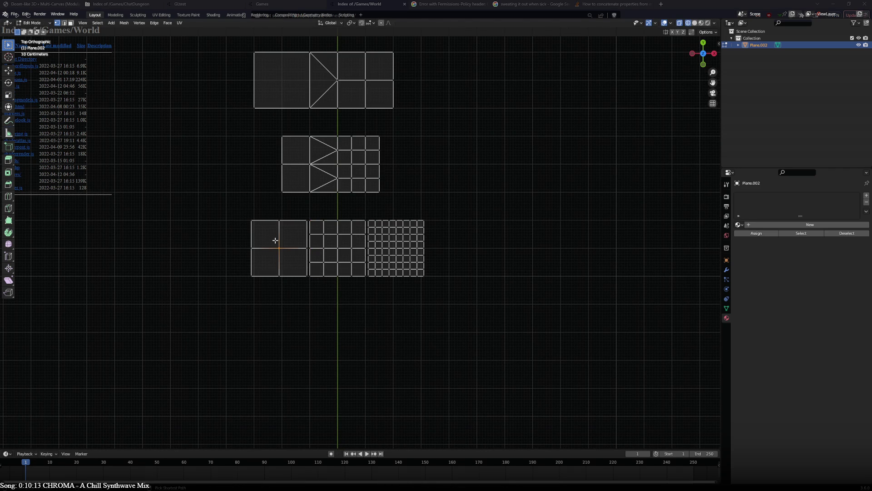
pyautogui.press('l')
pyautogui.press('x')
pyautogui.click(275, 241)
pyautogui.click(342, 252)
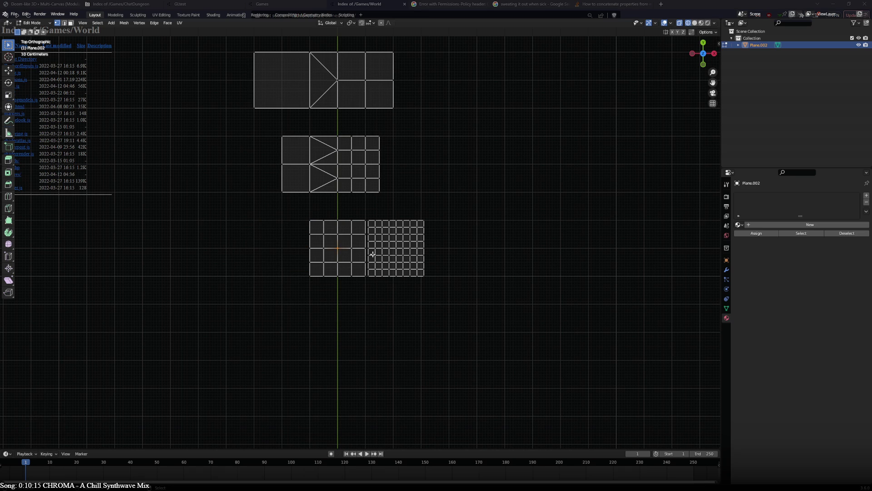
pyautogui.hotkey('ctrl', 'l')
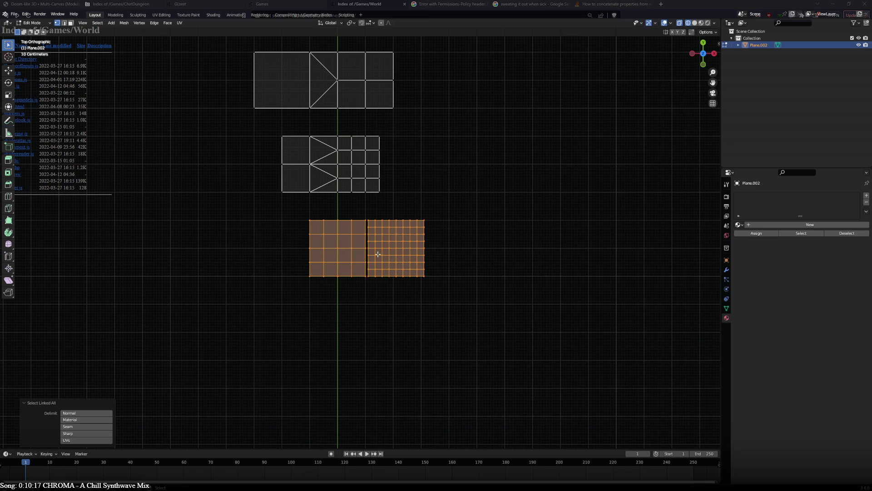
# Shift both grid tiles 1.1 m left and extrude the seam column 0.6 m left, nudged 0.1 m back.
pyautogui.press('g')
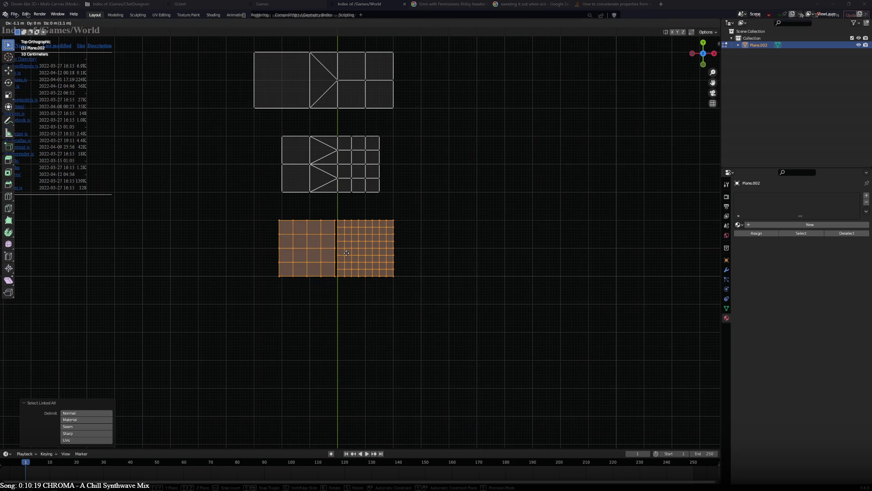
pyautogui.click(335, 253)
pyautogui.click(336, 223)
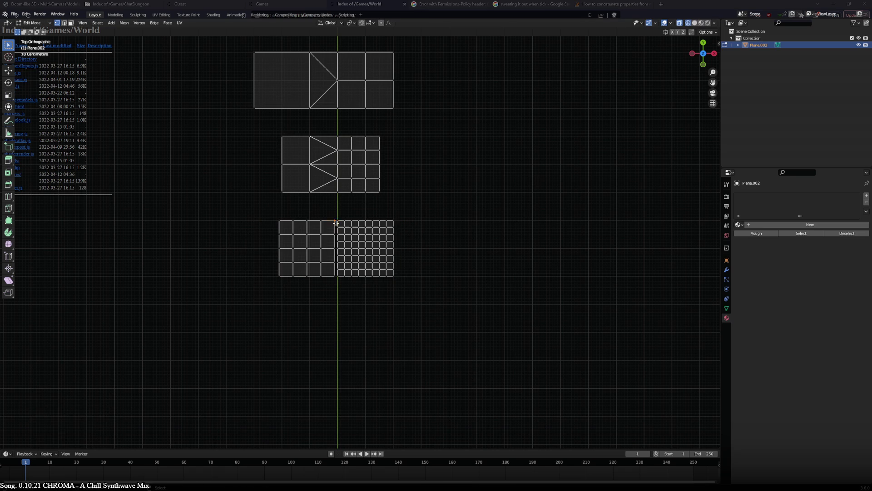
pyautogui.keyDown('ctrl'); pyautogui.click(338, 278); pyautogui.keyUp('ctrl')
pyautogui.scroll(3, 340, 286)
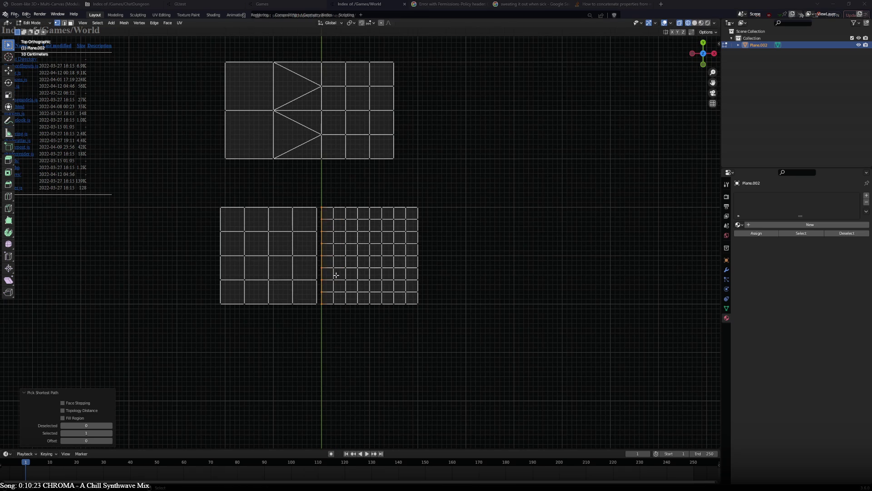
pyautogui.press('g')
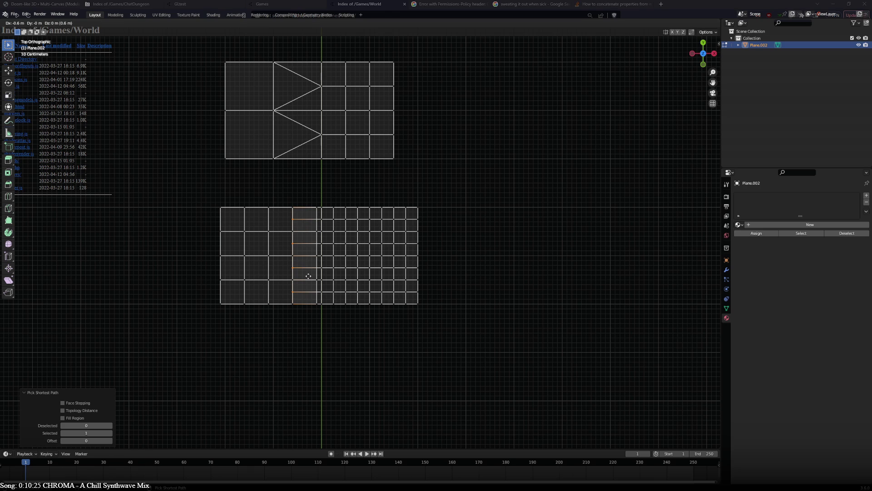
pyautogui.click(308, 275)
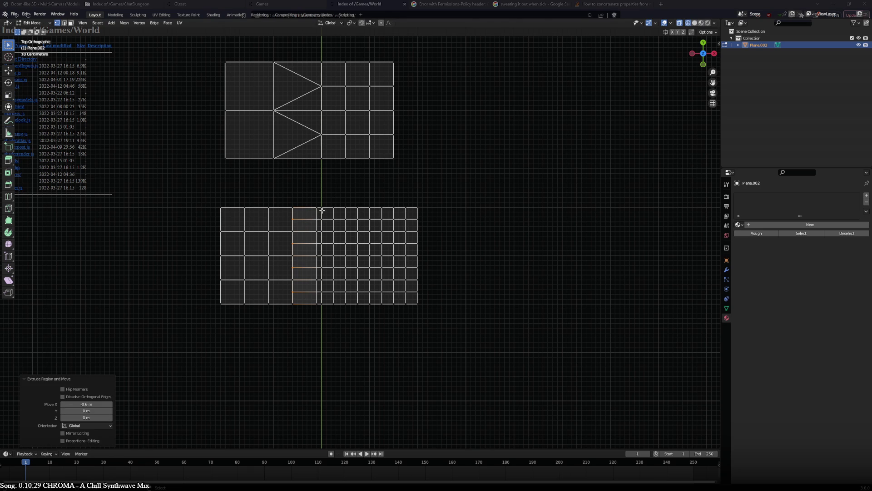
pyautogui.press('g')
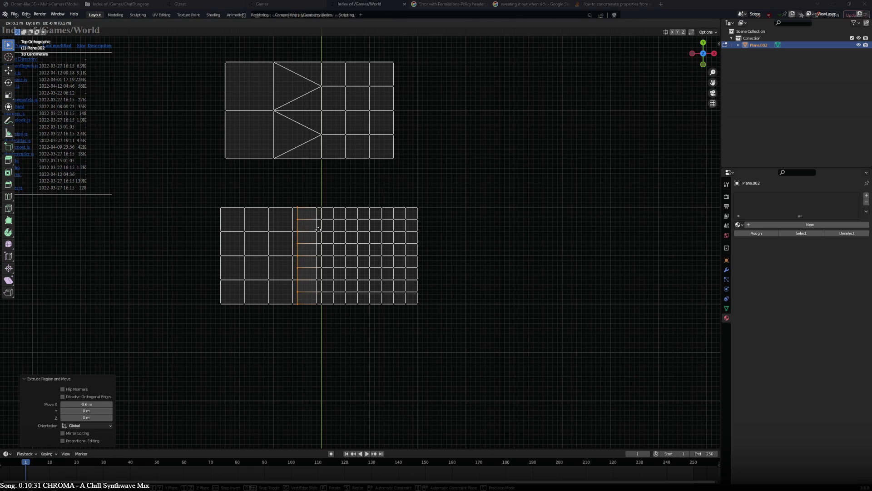
pyautogui.click(319, 229)
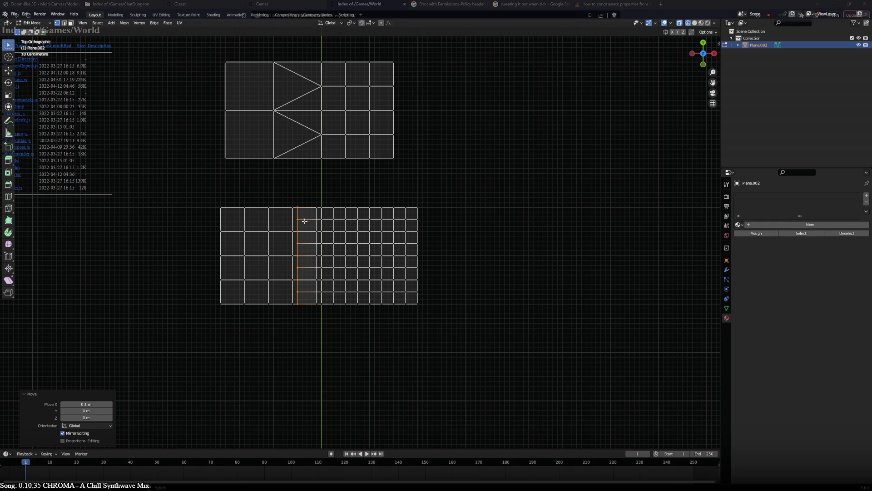
# Delete the vertices of the coarse left block.
pyautogui.click(287, 207)
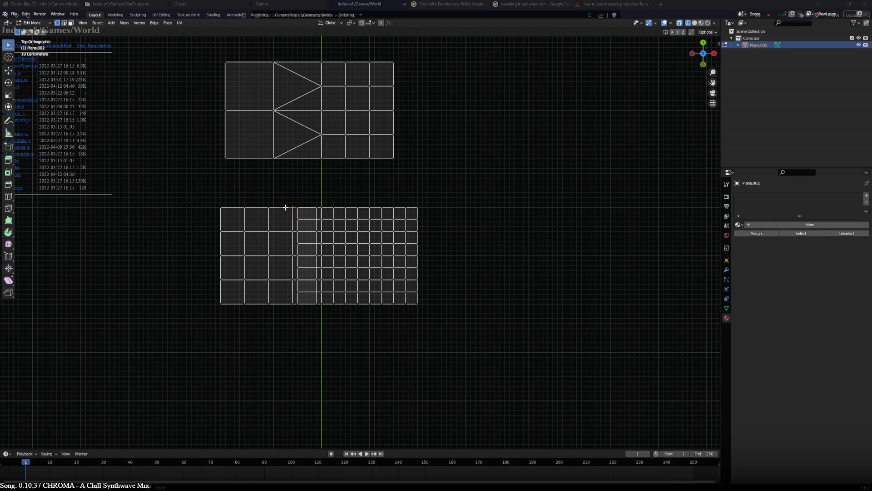
pyautogui.hotkey('ctrl', 'l')
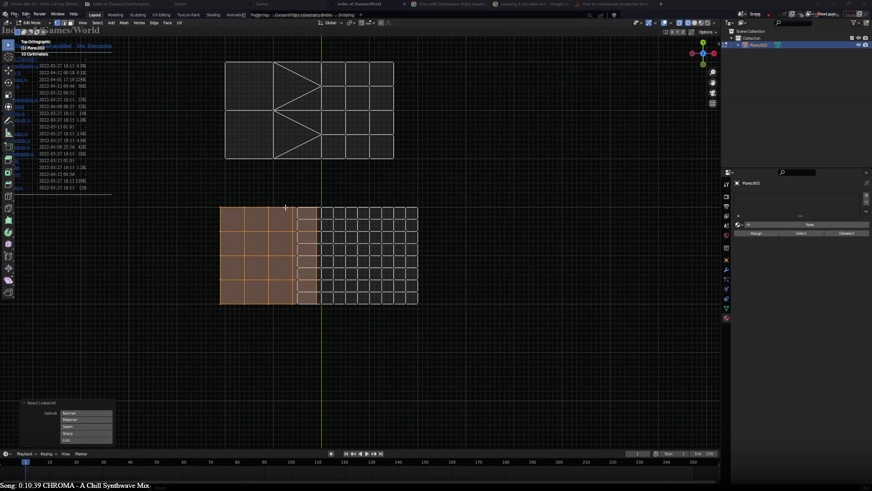
pyautogui.press('x')
pyautogui.click(286, 208)
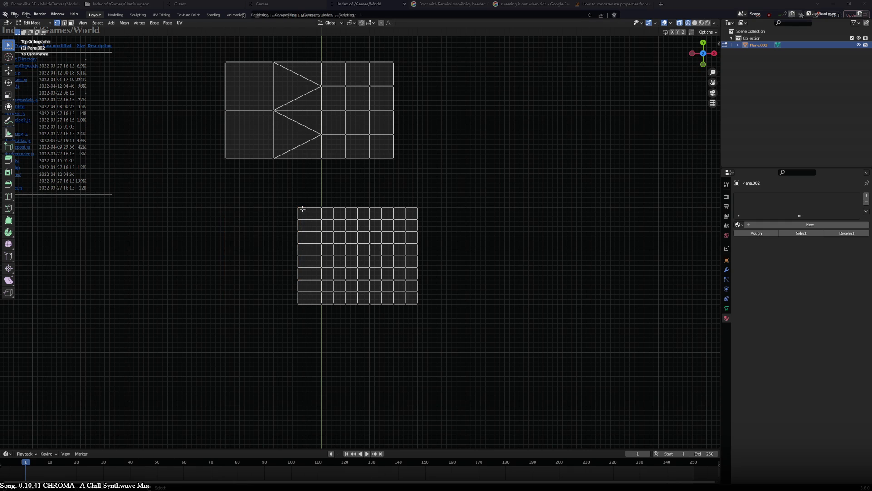
# Dissolve the interior vertices of the two left columns to merge fine cells into coarse ones.
pyautogui.click(303, 220)
pyautogui.hotkey('ctrl', 'x')
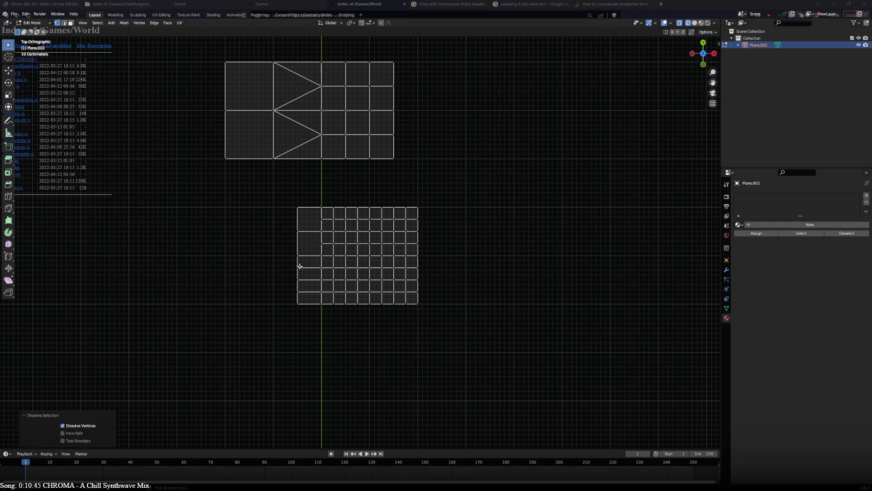
pyautogui.click(300, 266)
pyautogui.hotkey('ctrl', 'x')
pyautogui.click(300, 292)
pyautogui.hotkey('ctrl', 'x')
pyautogui.click(322, 292)
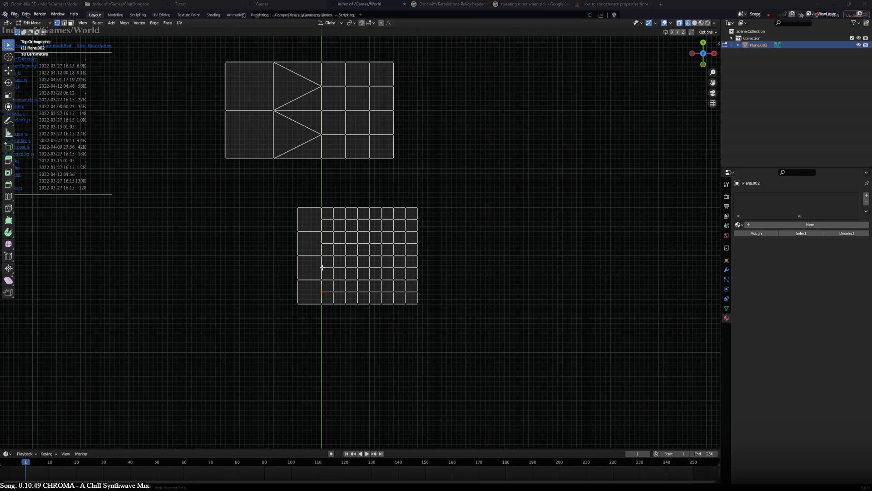
pyautogui.keyDown('ctrl'); pyautogui.click(333, 292); pyautogui.keyUp('ctrl')
pyautogui.hotkey('ctrl', 'x')
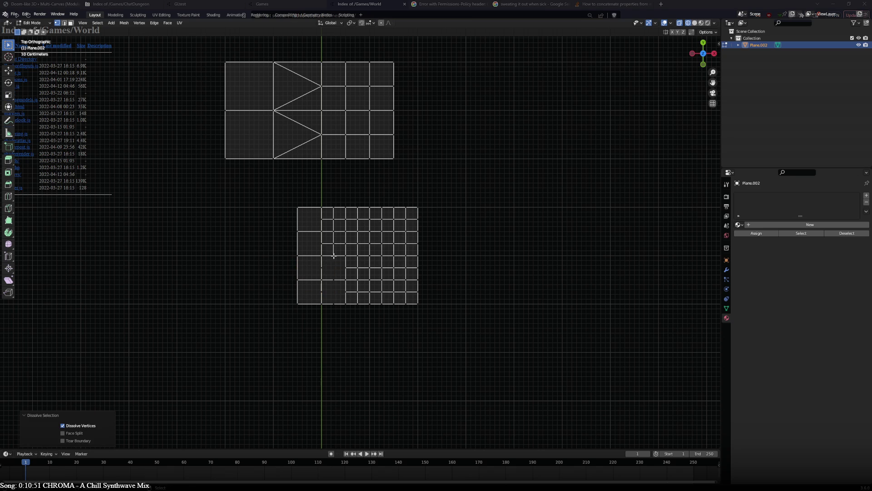
pyautogui.click(335, 304)
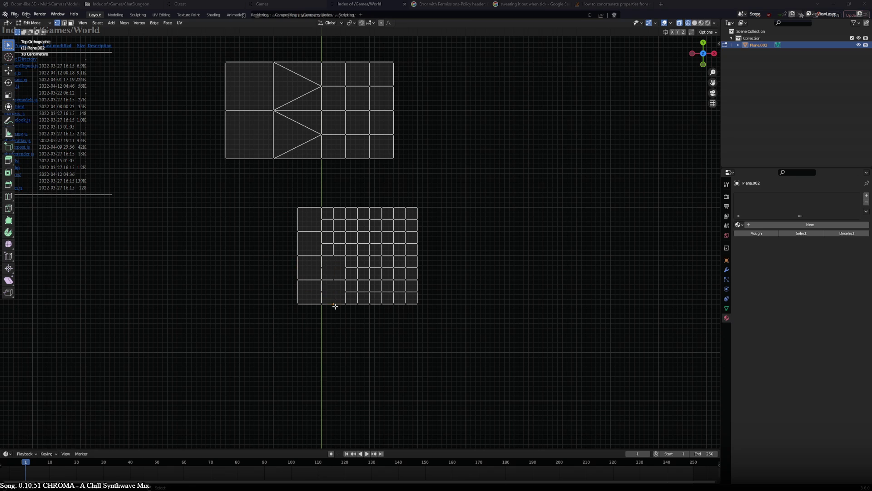
pyautogui.keyDown('ctrl'); pyautogui.click(321, 291); pyautogui.keyUp('ctrl')
pyautogui.hotkey('ctrl', 'x')
pyautogui.click(322, 290)
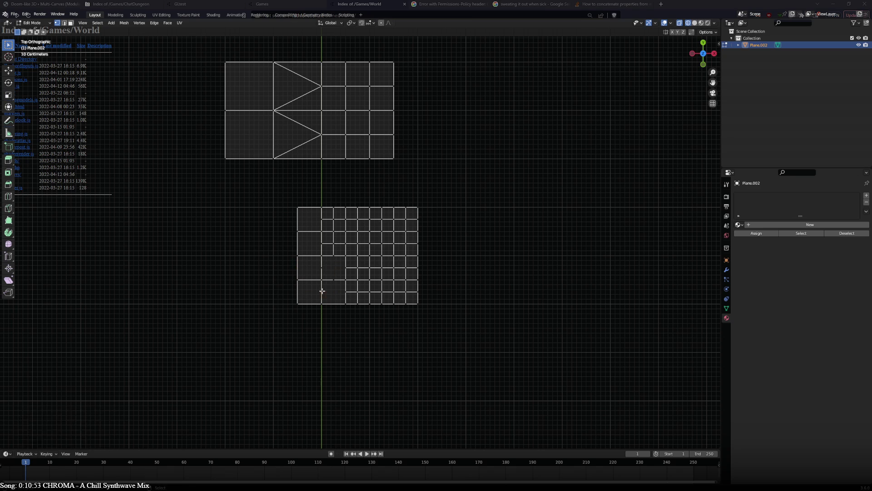
pyautogui.hotkey('ctrl', 'x')
pyautogui.click(335, 294)
pyautogui.hotkey('ctrl', 'x')
pyautogui.click(323, 265)
pyautogui.hotkey('ctrl', 'x')
pyautogui.click(333, 254)
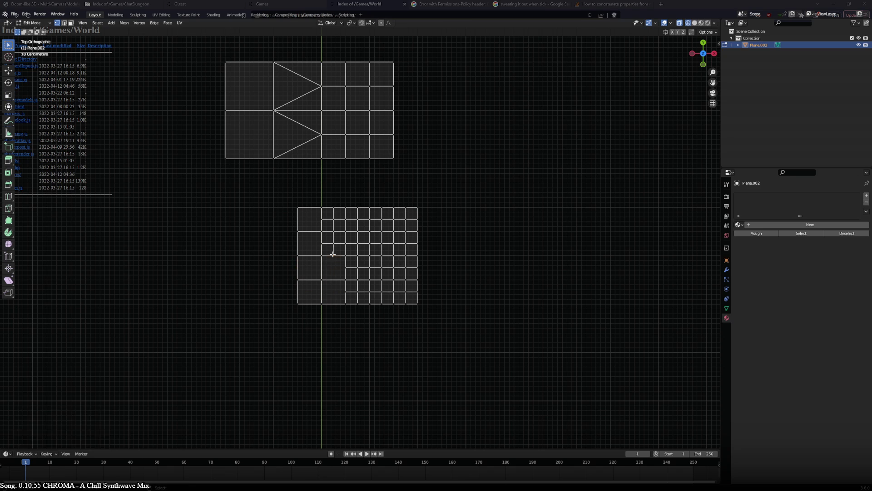
pyautogui.hotkey('ctrl', 'x')
pyautogui.click(334, 244)
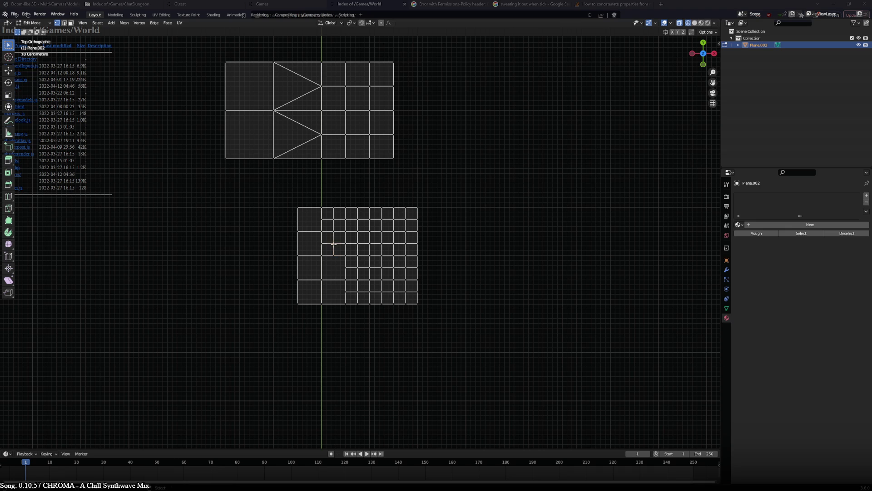
pyautogui.hotkey('ctrl', 'x')
pyautogui.click(323, 246)
pyautogui.hotkey('ctrl', 'x')
pyautogui.click(333, 232)
pyautogui.hotkey('ctrl', 'x')
pyautogui.click(324, 220)
pyautogui.hotkey('ctrl', 'x')
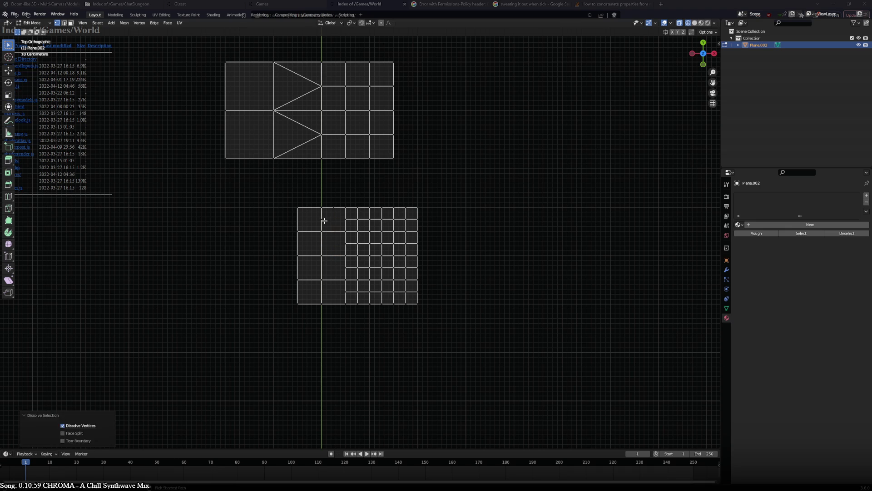
pyautogui.click(333, 208)
pyautogui.hotkey('ctrl', 'x')
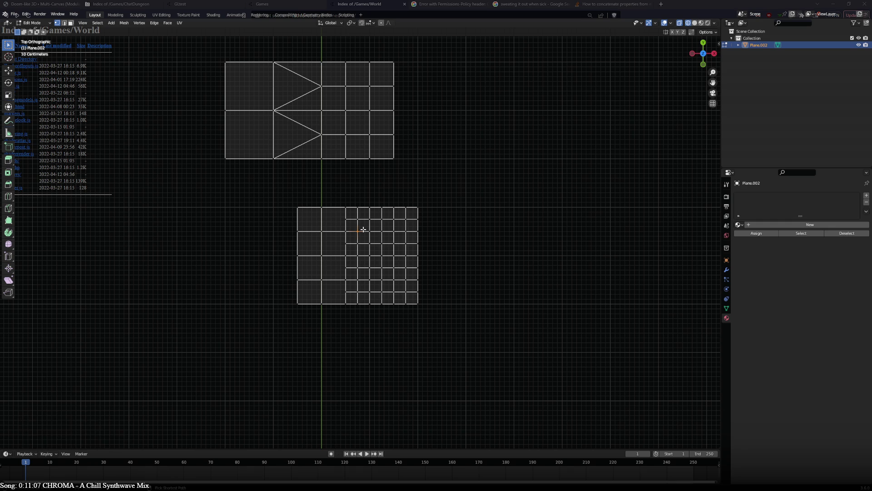
# Move the whole lower mesh 1 m left and dissolve a leftover top-edge vertex.
pyautogui.hotkey('ctrl', 'l')
pyautogui.press('g')
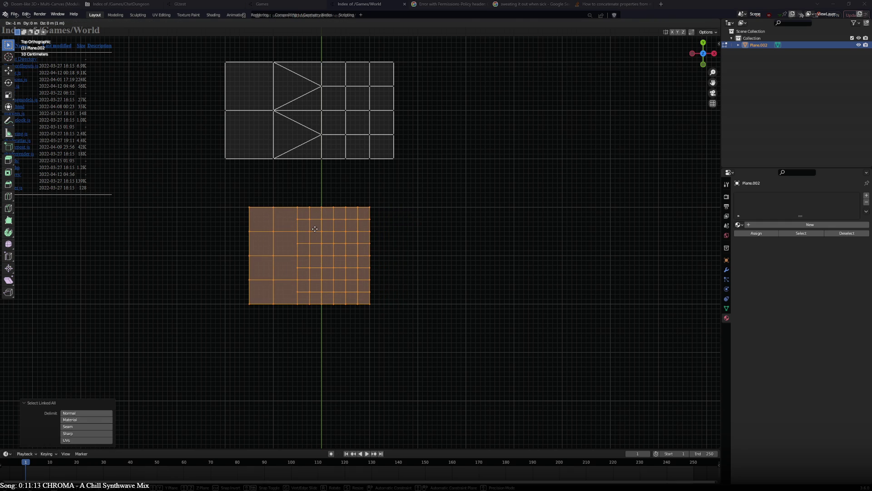
pyautogui.click(316, 230)
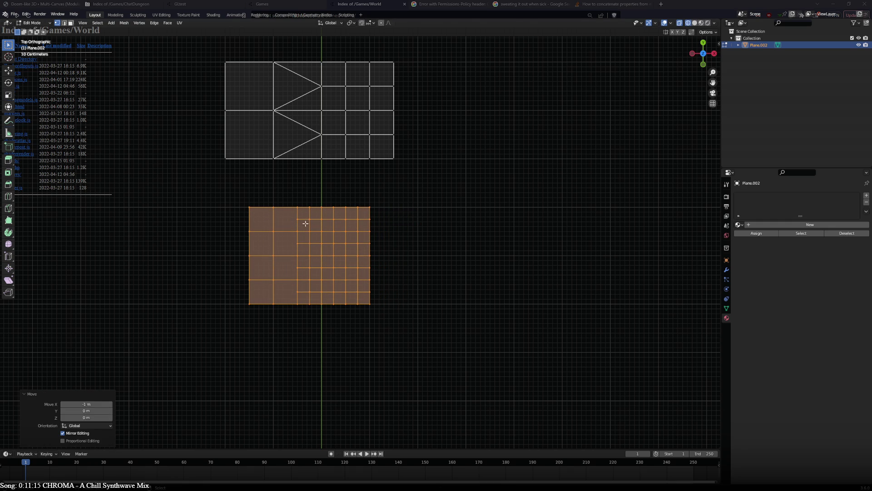
pyautogui.hotkey('alt', 'a')
pyautogui.click(307, 267)
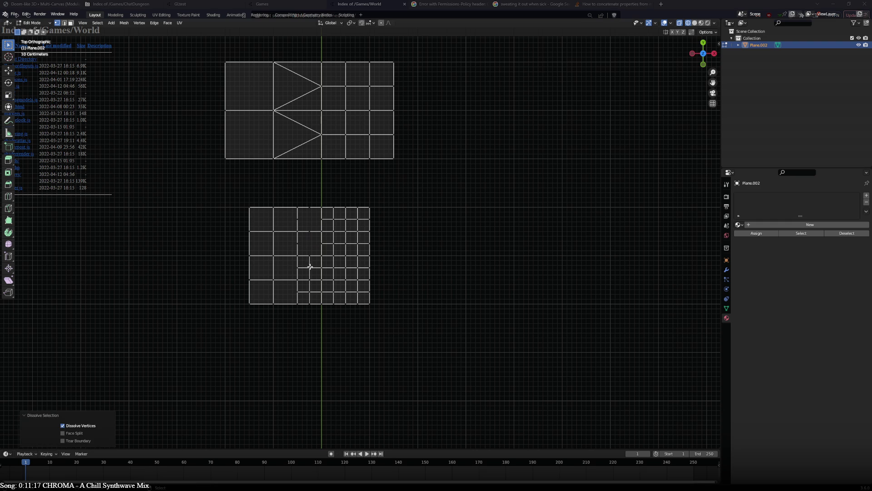
pyautogui.click(307, 286)
pyautogui.click(312, 280)
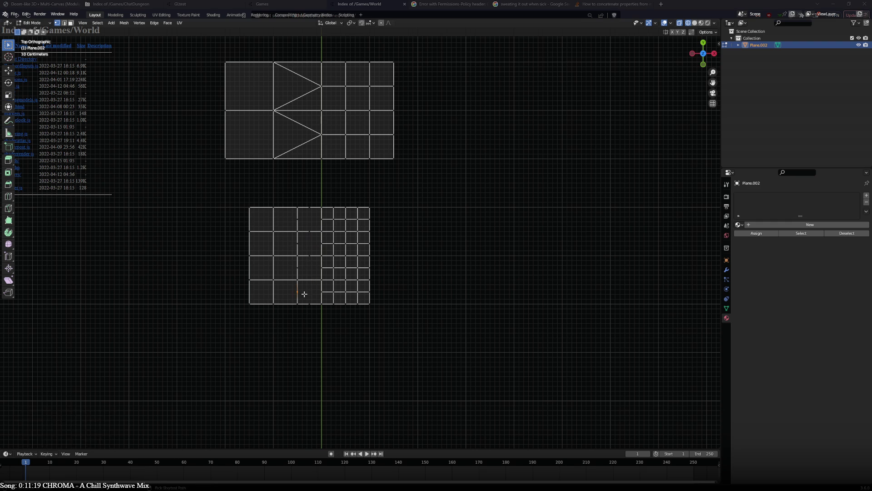
pyautogui.click(312, 253)
pyautogui.click(306, 210)
pyautogui.hotkey('ctrl', 'x')
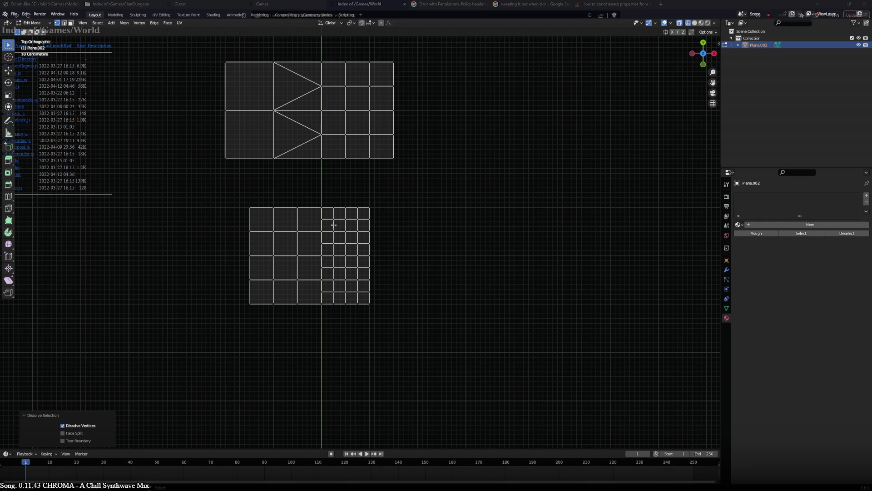
# Join coarse-side and fine-side vertex pairs with J to form zigzag diagonal edges.
pyautogui.click(320, 221)
pyautogui.keyDown('shift'); pyautogui.click(298, 231); pyautogui.keyUp('shift')
pyautogui.press('j')
pyautogui.press('j')
pyautogui.click(322, 244)
pyautogui.keyDown('shift'); pyautogui.click(298, 256); pyautogui.keyUp('shift')
pyautogui.press('j')
pyautogui.click(298, 231)
pyautogui.keyDown('shift'); pyautogui.click(322, 243); pyautogui.keyUp('shift')
pyautogui.press('j')
pyautogui.click(322, 267)
pyautogui.keyDown('shift'); pyautogui.click(297, 279); pyautogui.keyUp('shift')
pyautogui.press('j')
pyautogui.click(297, 256)
pyautogui.keyDown('shift'); pyautogui.click(322, 267); pyautogui.keyUp('shift')
pyautogui.press('j')
pyautogui.click(322, 292)
pyautogui.keyDown('shift'); pyautogui.click(298, 304); pyautogui.keyUp('shift')
pyautogui.press('j')
pyautogui.keyDown('shift'); pyautogui.click(297, 280); pyautogui.keyUp('shift')
pyautogui.press('j')
pyautogui.scroll(-5, 402, 235)
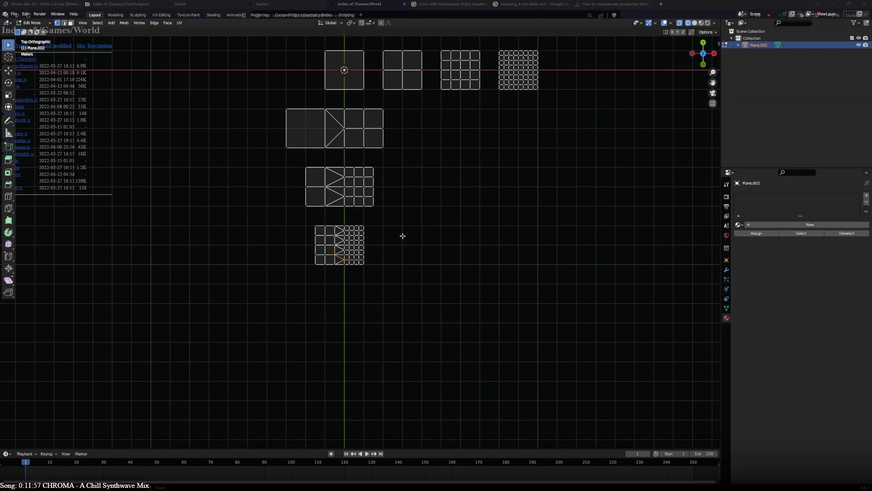
# Duplicate the widest transition tile and drop the copy to its right.
pyautogui.press('Tab')
pyautogui.scroll(2, 402, 235)
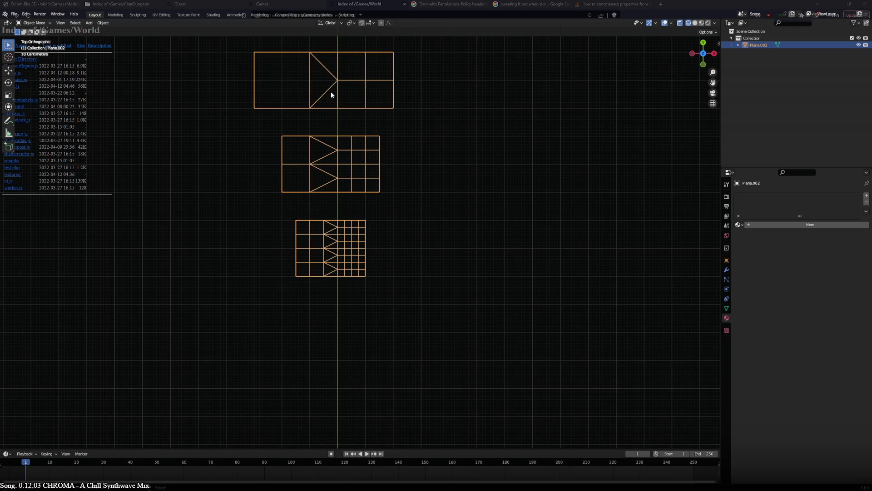
pyautogui.moveTo(437, 145)
pyautogui.keyDown('shift'); pyautogui.mouseDown(button='middle')
pyautogui.moveTo(433, 274)
pyautogui.moveTo(446, 224)
pyautogui.mouseUp(button='middle'); pyautogui.keyUp('shift')
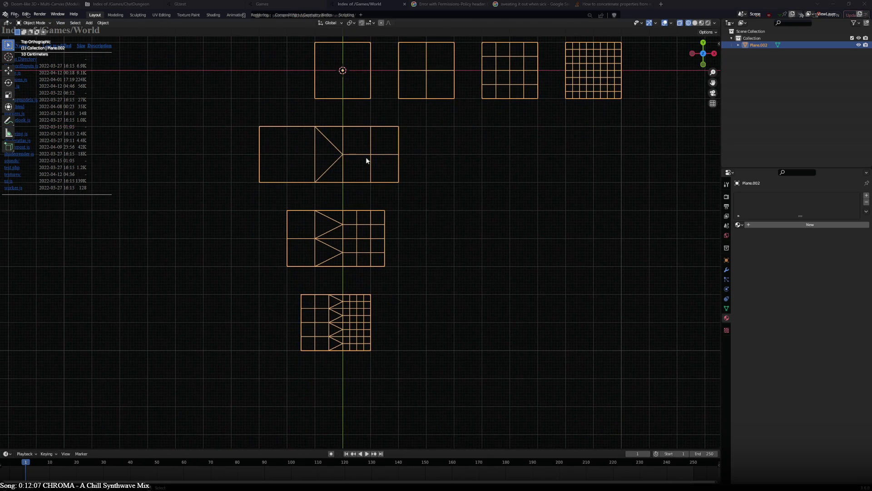
pyautogui.press('Tab')
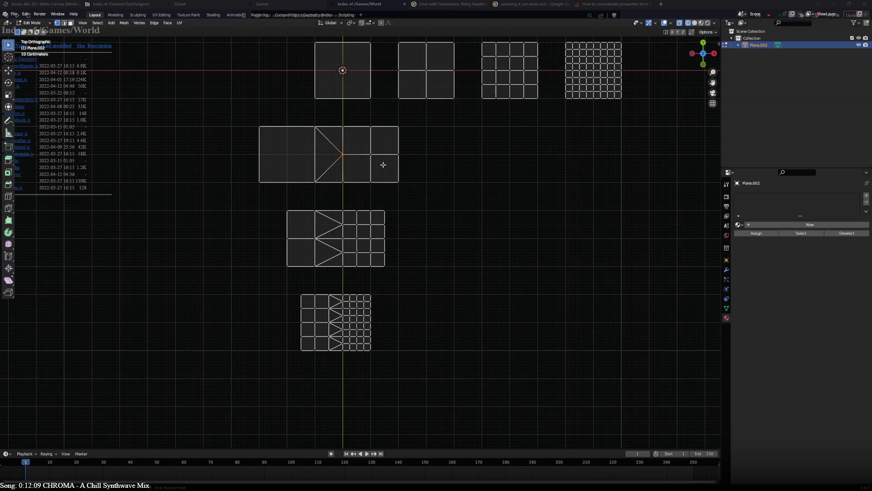
pyautogui.hotkey('ctrl', 'l')
pyautogui.keyDown('shift'); pyautogui.moveTo(399, 176); pyautogui.dragTo(266, 221, button='middle'); pyautogui.keyUp('shift')
pyautogui.hotkey('shift', 'd')
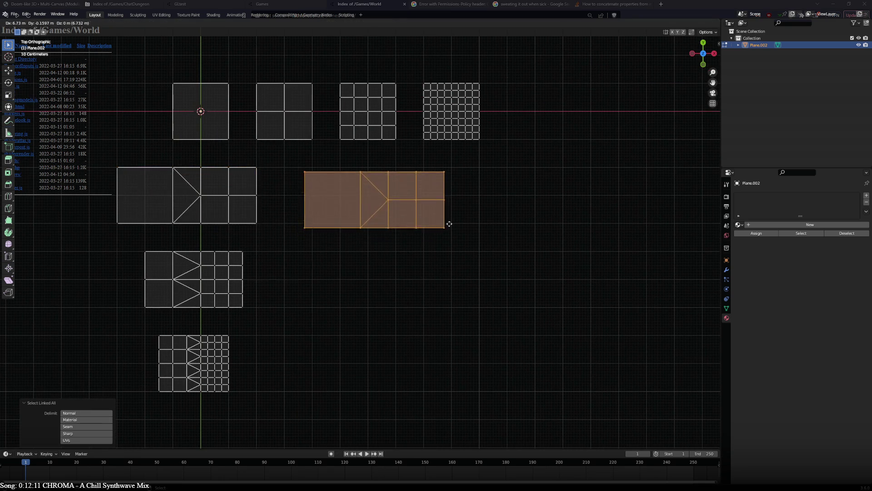
pyautogui.click(350, 165)
pyautogui.hotkey('ctrl', 'l')
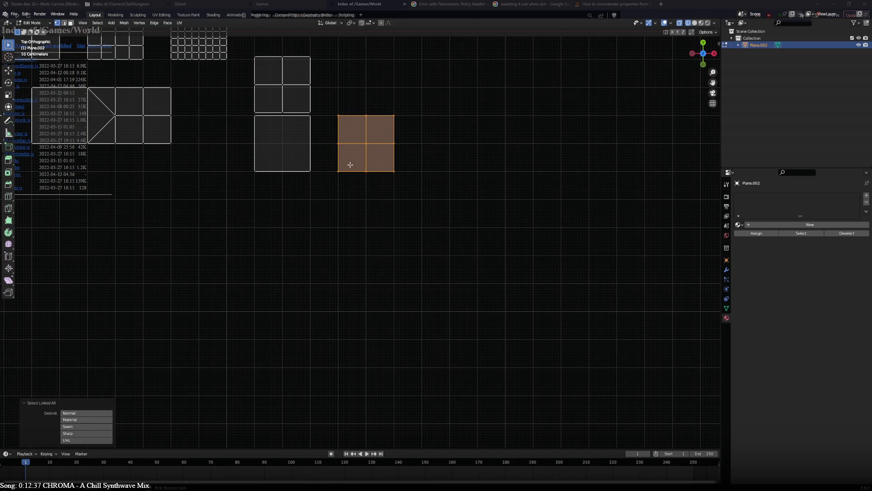
# Move the 2x2 square -0.9 m in X so it butts against the plain square.
pyautogui.press('g')
pyautogui.click(318, 136)
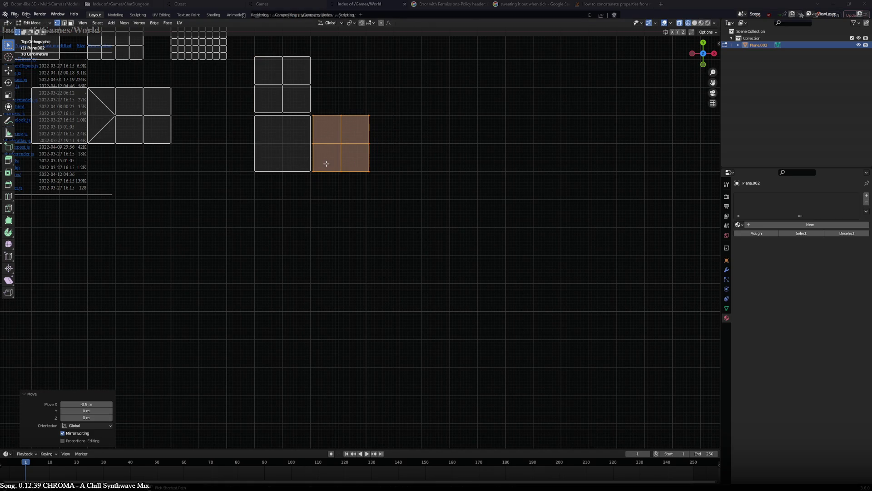
pyautogui.scroll(-1, 317, 136)
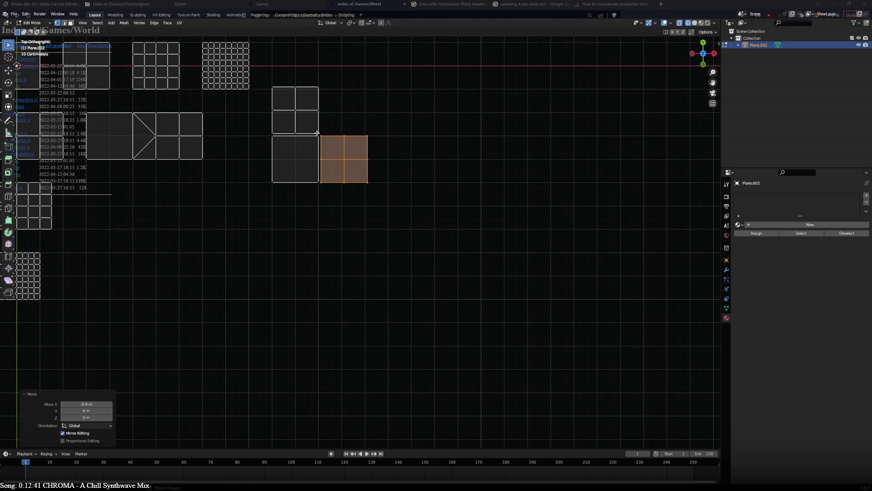
pyautogui.click(318, 138)
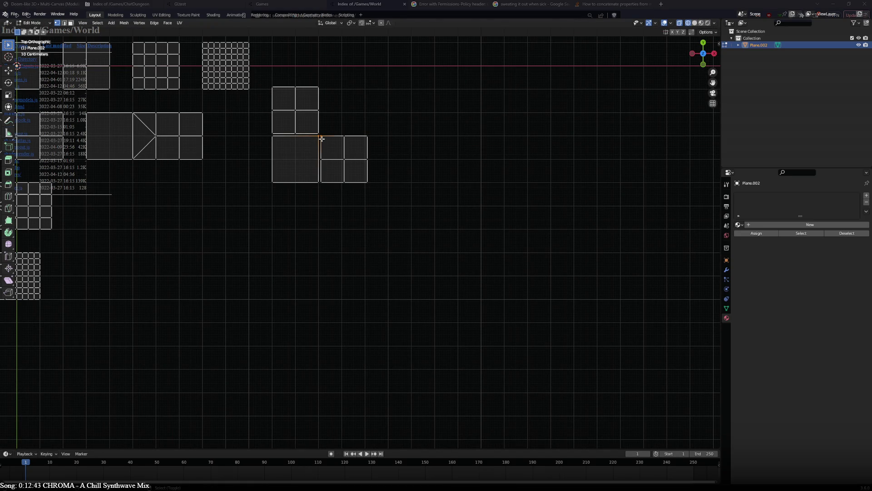
# Copy the plain-square and 2x2 pair and place it below the original.
pyautogui.hotkey('ctrl', 'l')
pyautogui.press('g')
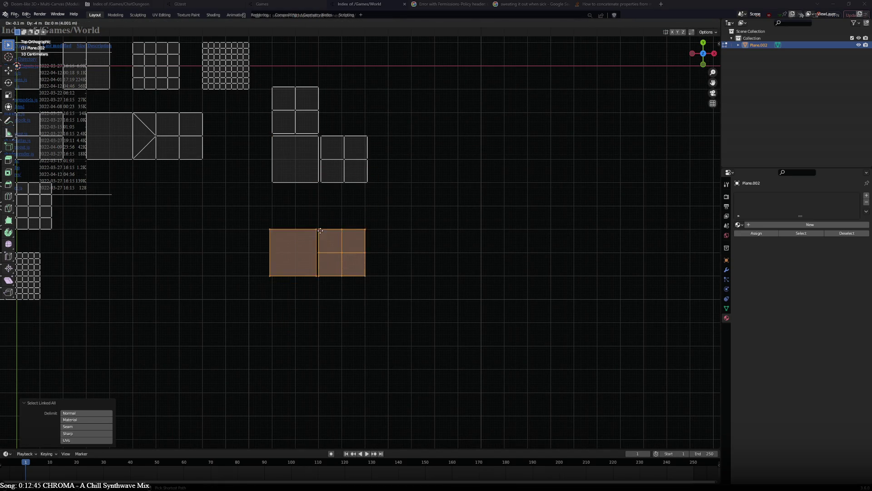
pyautogui.click(322, 232)
pyautogui.click(319, 257)
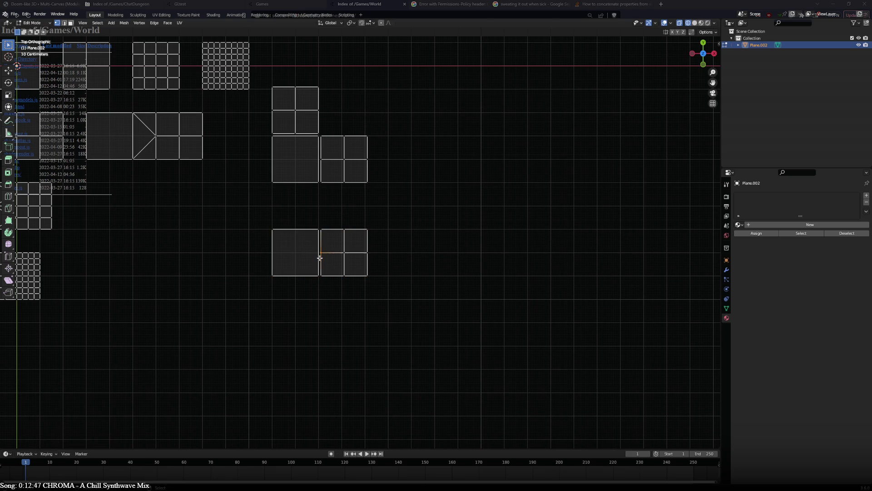
# Duplicate the plain square to X 2.1 m, Y -2.1 m under the lower 2x2 tile.
pyautogui.click(319, 230)
pyautogui.hotkey('ctrl', 'l')
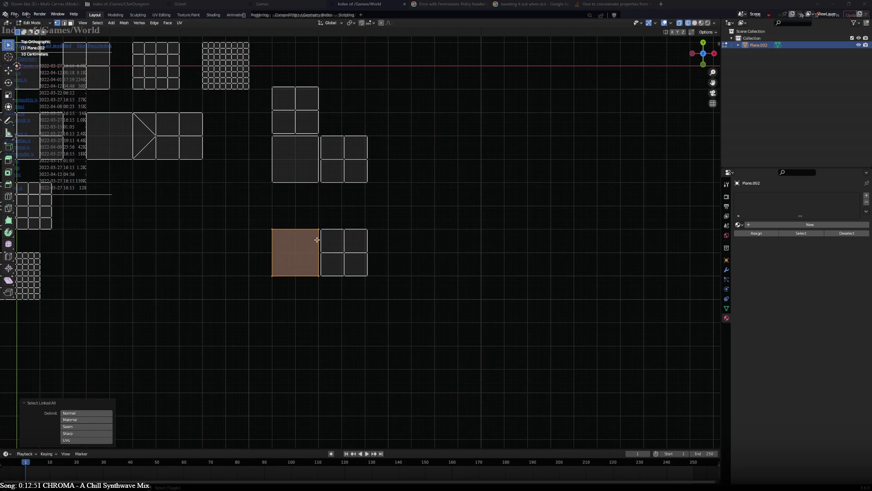
pyautogui.press('g')
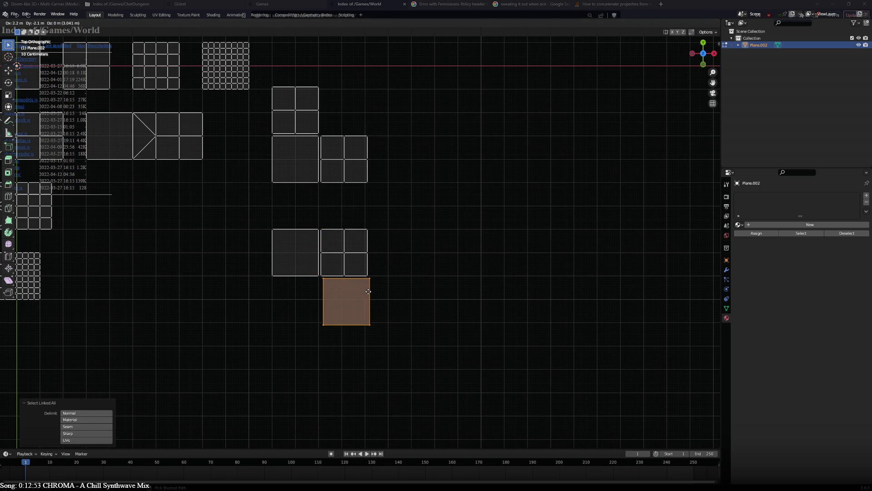
pyautogui.click(365, 292)
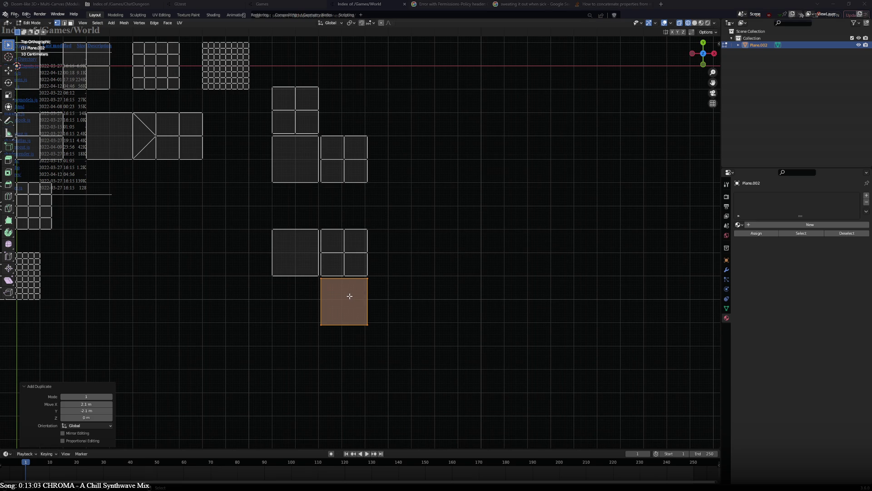
pyautogui.moveTo(214, 227)
pyautogui.keyDown('shift'); pyautogui.mouseDown(button='middle')
pyautogui.moveTo(320, 229)
pyautogui.moveTo(441, 284)
pyautogui.mouseUp(button='middle'); pyautogui.keyUp('shift')
pyautogui.click(264, 146)
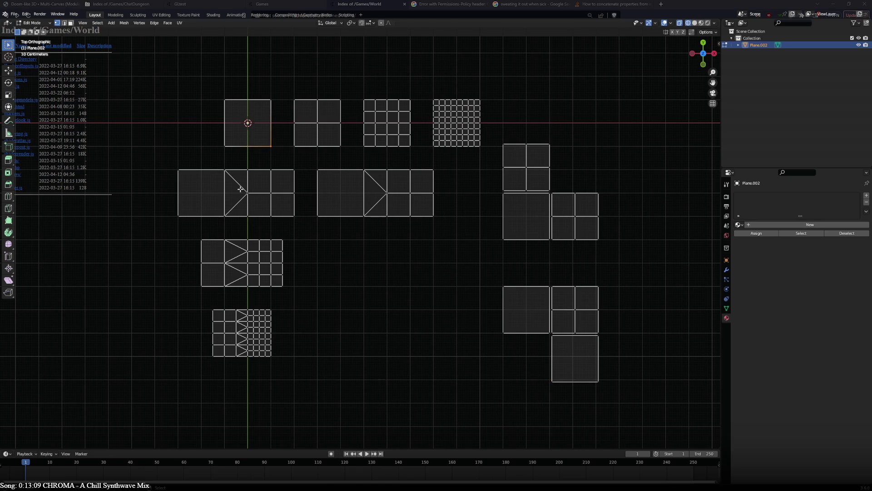
pyautogui.click(247, 215)
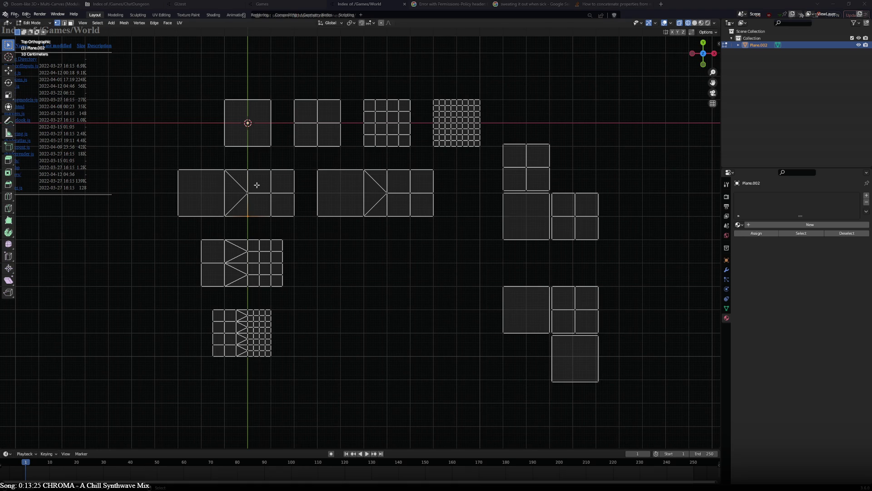
# Select all four top-row subdivided planes entirely with linked selection.
pyautogui.hotkey('ctrl', 'l')
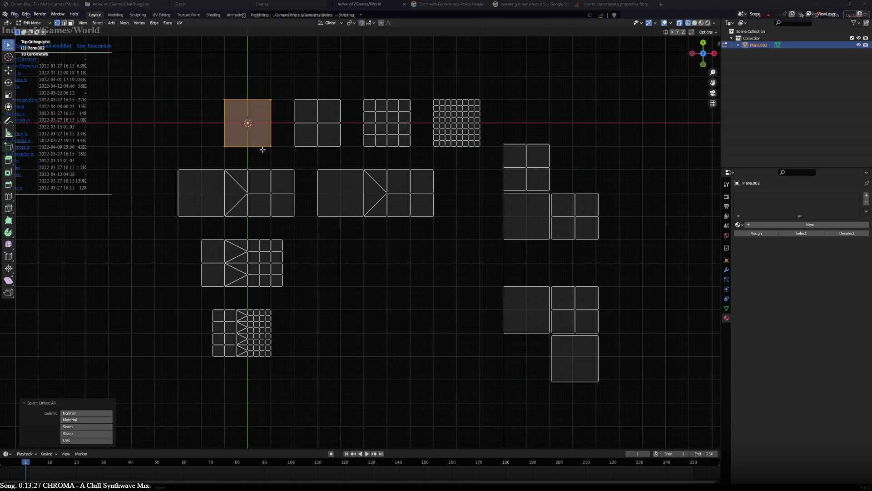
pyautogui.keyDown('shift'); pyautogui.moveTo(267, 144); pyautogui.dragTo(405, 295, button='middle'); pyautogui.keyUp('shift')
pyautogui.press('g')
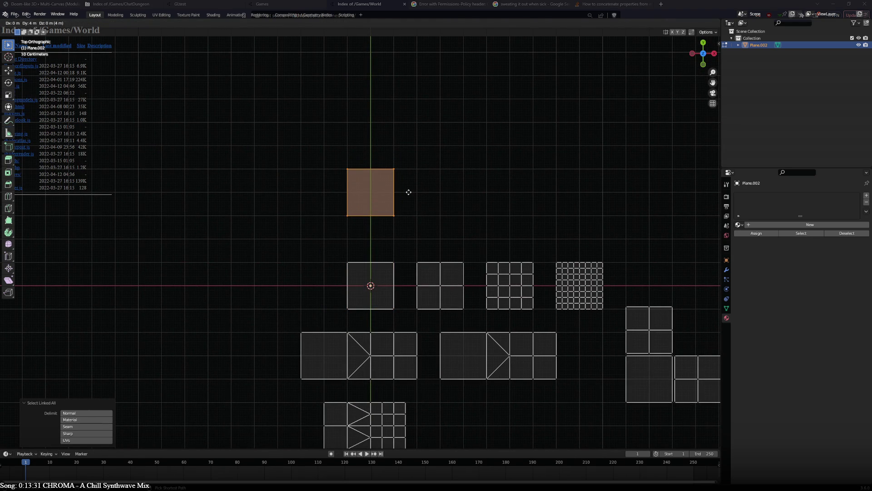
pyautogui.rightClick(405, 189)
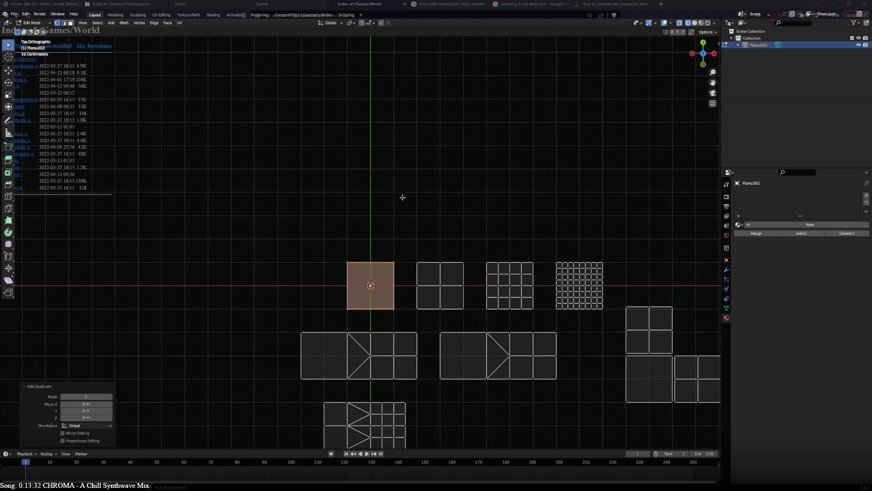
pyautogui.rightClick(419, 260)
pyautogui.click(393, 263)
pyautogui.keyDown('shift'); pyautogui.click(417, 262); pyautogui.keyUp('shift')
pyautogui.keyDown('shift'); pyautogui.click(463, 262); pyautogui.keyUp('shift')
pyautogui.keyDown('shift'); pyautogui.click(498, 262); pyautogui.keyUp('shift')
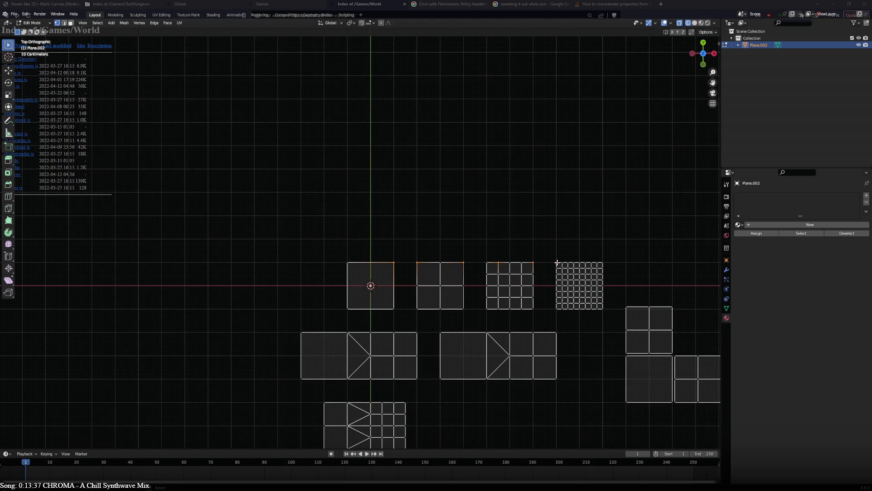
pyautogui.hotkey('ctrl', 'l')
# Duplicate the four planes and place the copies 13.9 m below the tile layout.
pyautogui.keyDown('shift'); pyautogui.moveTo(552, 277); pyautogui.dragTo(395, 93, button='middle'); pyautogui.keyUp('shift')
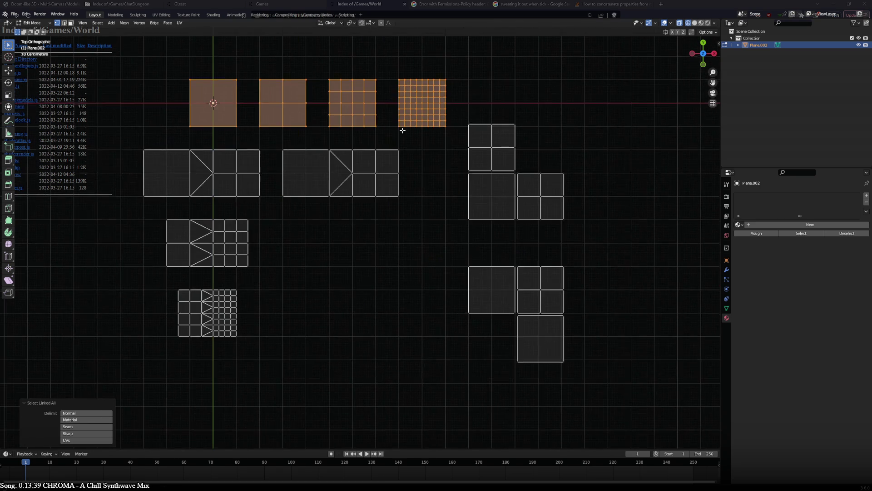
pyautogui.press('a')
pyautogui.hotkey('ctrl', 'z')
pyautogui.hotkey('shift', 'd')
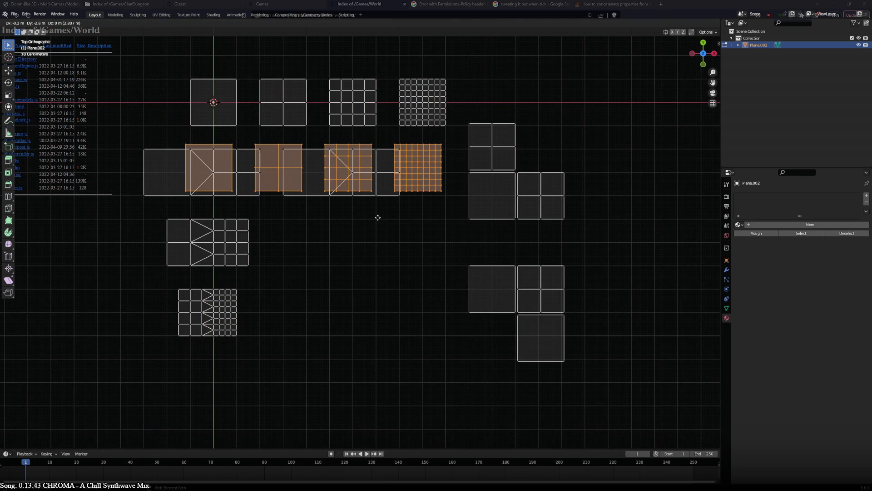
pyautogui.click(382, 58)
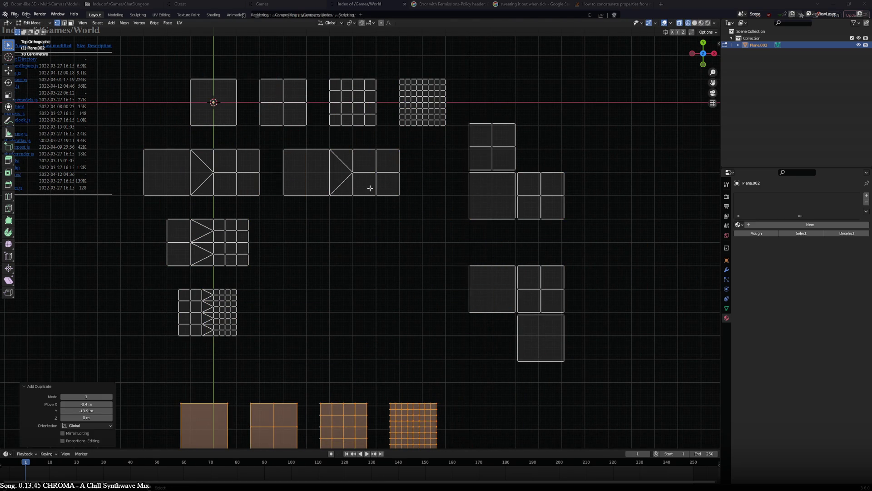
# Extrude the first copy's top edge up 2 m and its left edge outward.
pyautogui.keyDown('shift'); pyautogui.scroll(-5, 370, 189); pyautogui.keyUp('shift')
pyautogui.scroll(2, 420, 129)
pyautogui.press('g')
pyautogui.press('Escape')
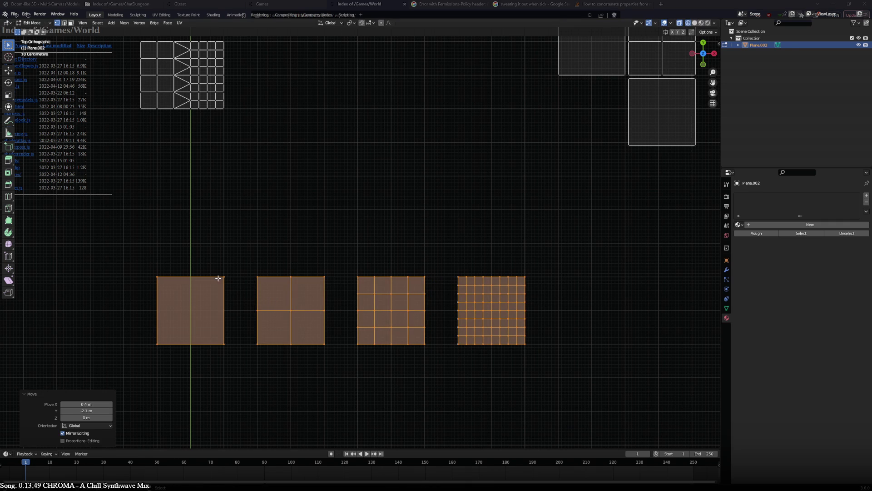
pyautogui.click(218, 276)
pyautogui.press('e')
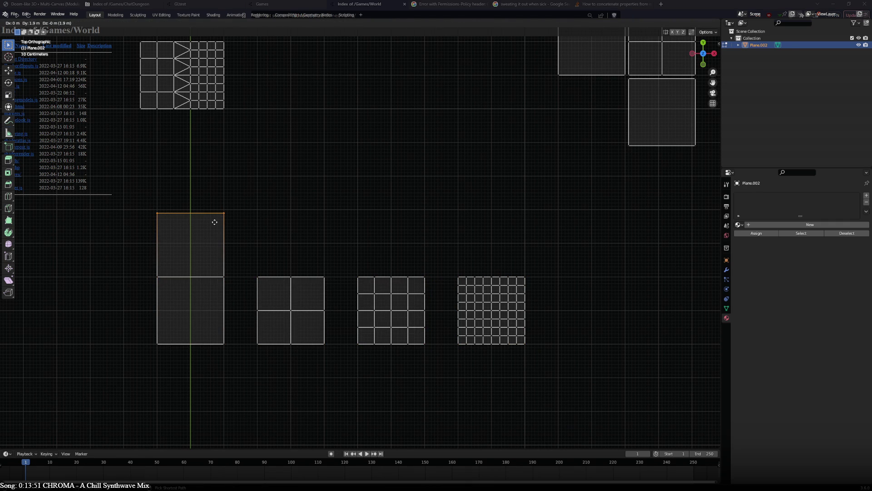
pyautogui.click(215, 220)
pyautogui.click(155, 287)
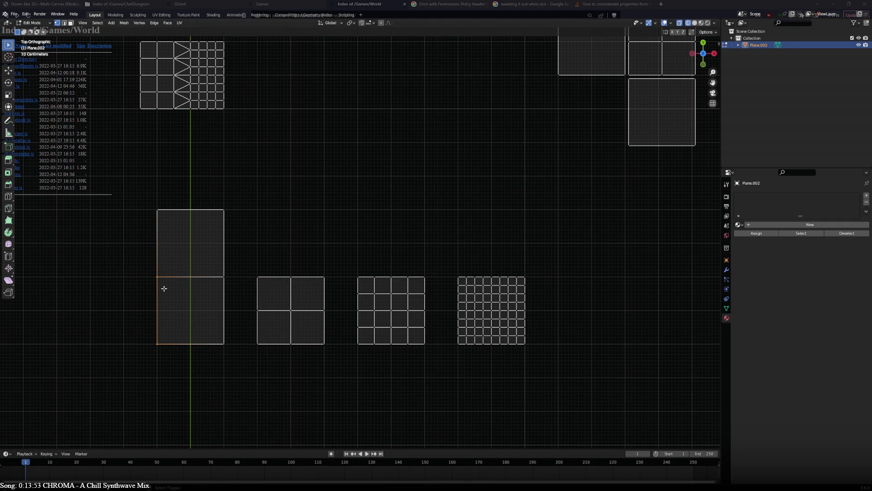
pyautogui.keyDown('shift'); pyautogui.click(156, 220); pyautogui.keyUp('shift')
pyautogui.press('e')
pyautogui.press('x')
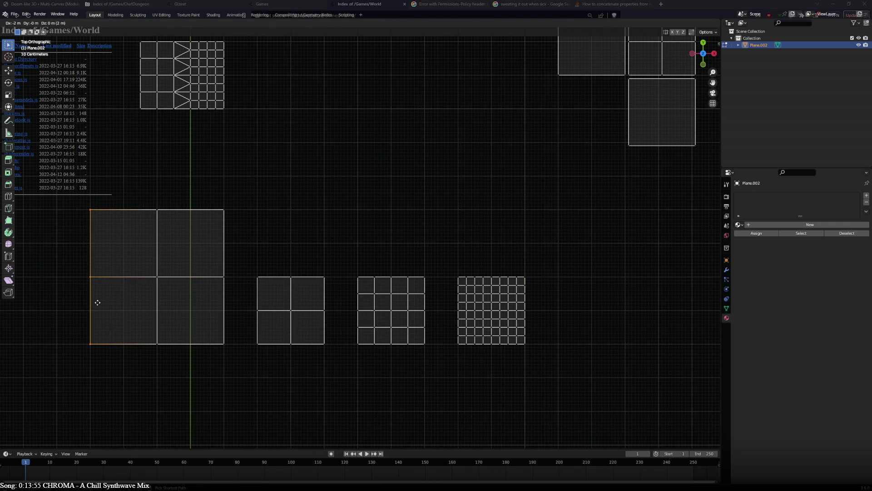
# Extrude the bottom edges down and the right edges out to complete the 3×3 block.
pyautogui.click(96, 318)
pyautogui.click(145, 344)
pyautogui.keyDown('shift'); pyautogui.click(214, 344); pyautogui.keyUp('shift')
pyautogui.press('e')
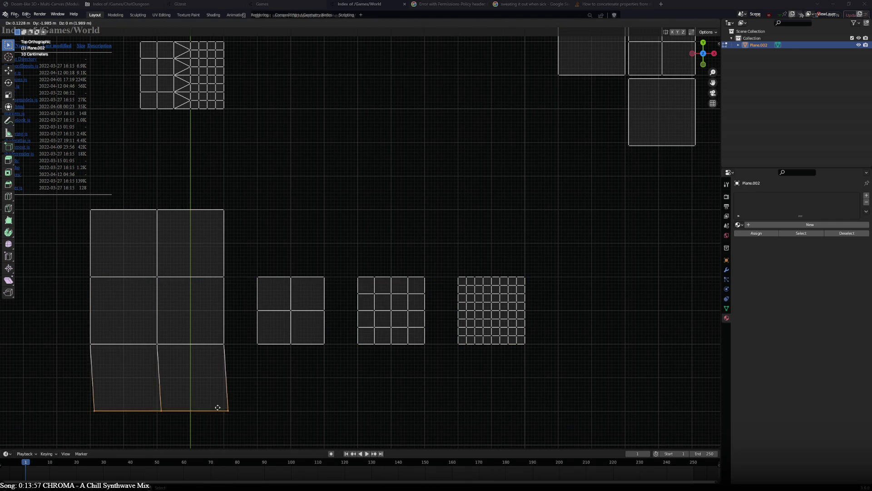
pyautogui.click(223, 393)
pyautogui.keyDown('ctrl'); pyautogui.click(222, 209); pyautogui.keyUp('ctrl')
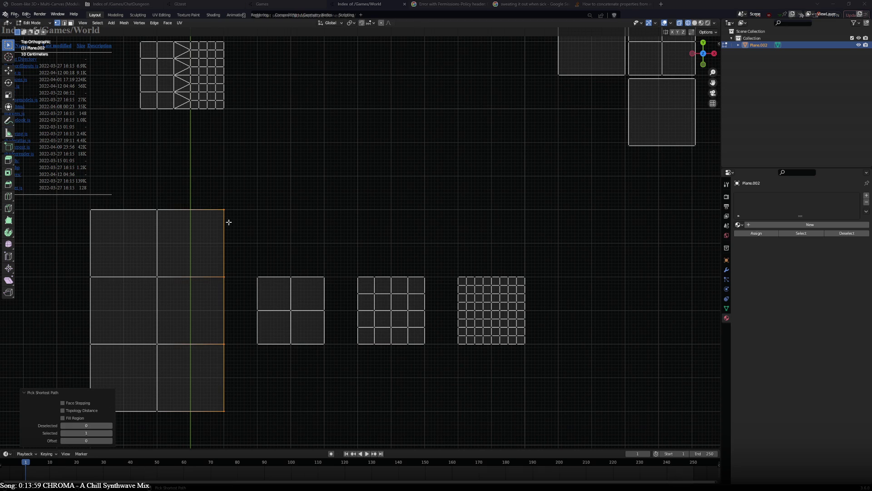
pyautogui.press('e')
pyautogui.click(323, 236)
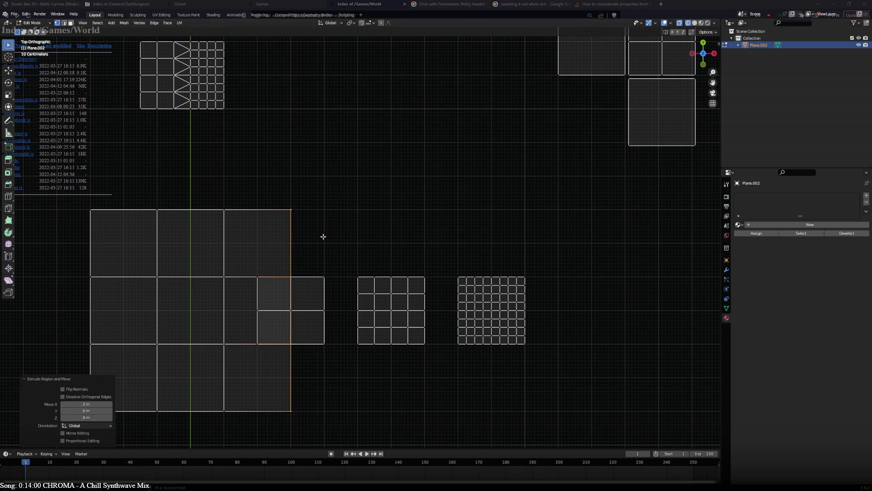
# Select the other three copies and move them 12 m down.
pyautogui.click(332, 277)
pyautogui.hotkey('ctrl', 'l')
pyautogui.scroll(-4, 331, 276)
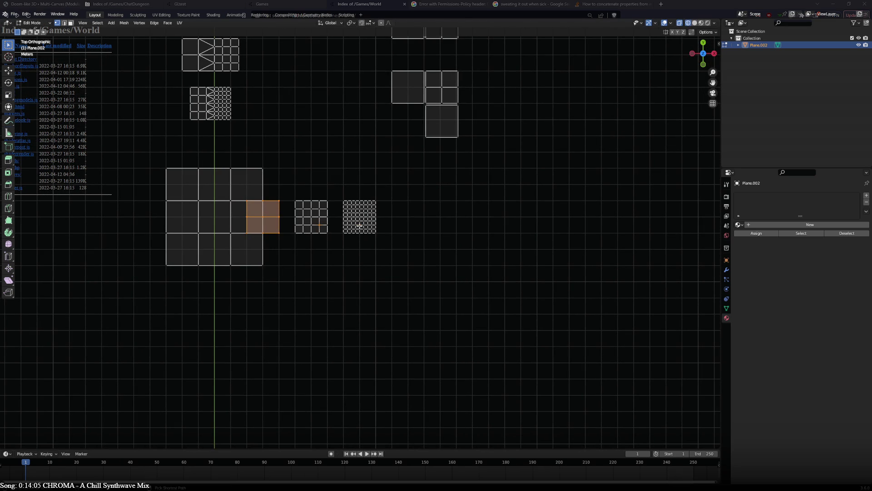
pyautogui.press('l')
pyautogui.press('g')
pyautogui.click(355, 398)
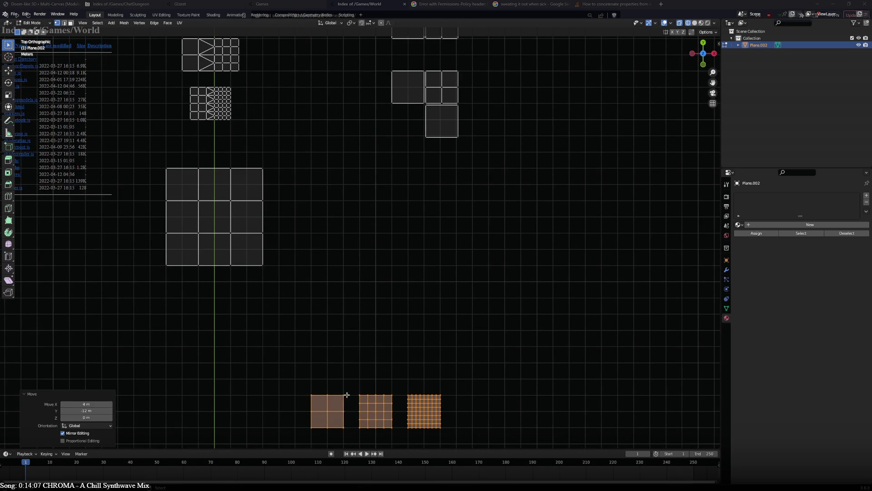
# Move the 2×2 copy up to sit below the 3×3 grid.
pyautogui.click(339, 393)
pyautogui.hotkey('ctrl', 'l')
pyautogui.press('g')
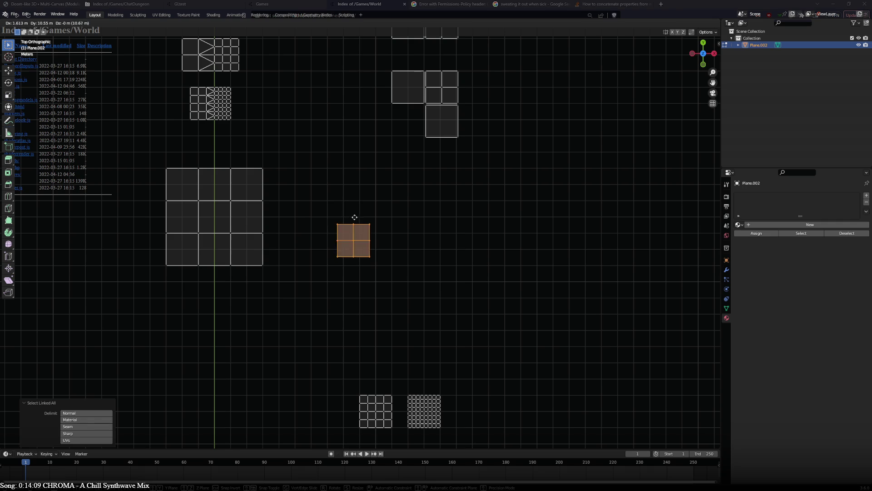
pyautogui.click(216, 300)
pyautogui.moveTo(262, 318)
pyautogui.keyDown('shift'); pyautogui.mouseDown(button='middle')
pyautogui.moveTo(296, 404)
pyautogui.moveTo(376, 261)
pyautogui.mouseUp(button='middle'); pyautogui.keyUp('shift')
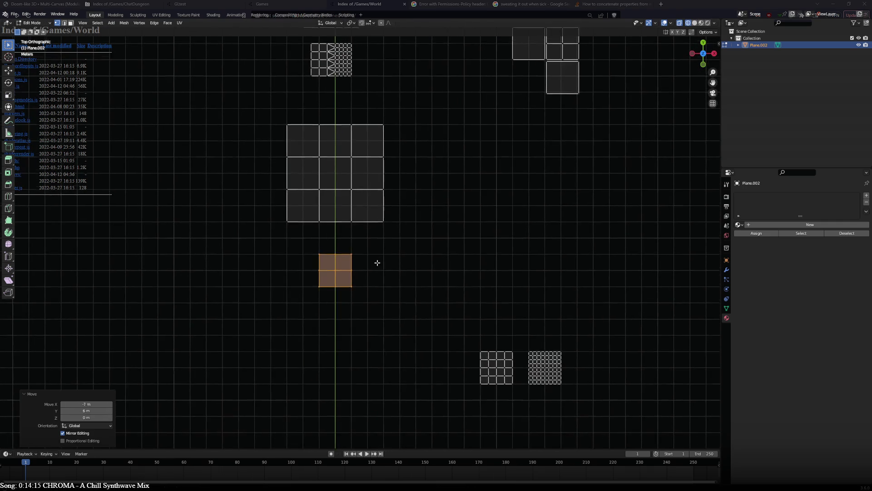
pyautogui.scroll(2, 331, 263)
# Extrude the 2×2 copy's top edge upward and right edge outward by one face.
pyautogui.click(300, 262)
pyautogui.keyDown('shift'); pyautogui.click(348, 262); pyautogui.keyUp('shift')
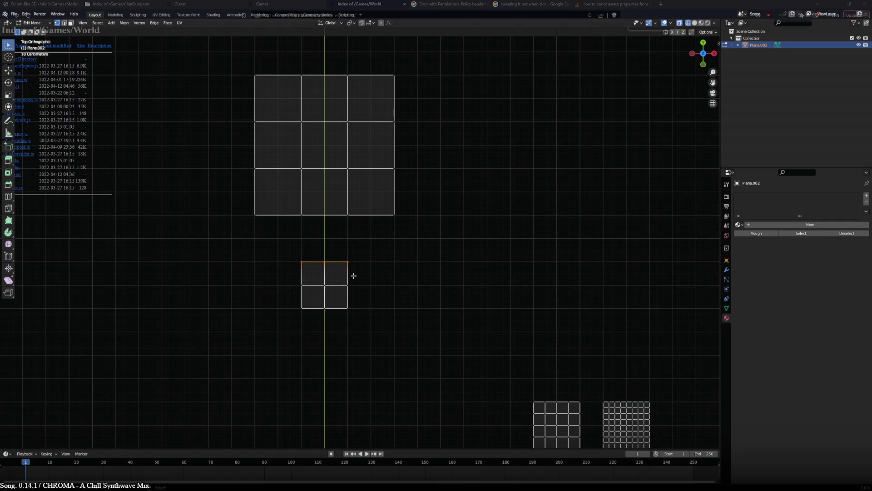
pyautogui.press('e')
pyautogui.click(351, 241)
pyautogui.click(348, 238)
pyautogui.keyDown('ctrl'); pyautogui.click(354, 303); pyautogui.keyUp('ctrl')
pyautogui.press('e')
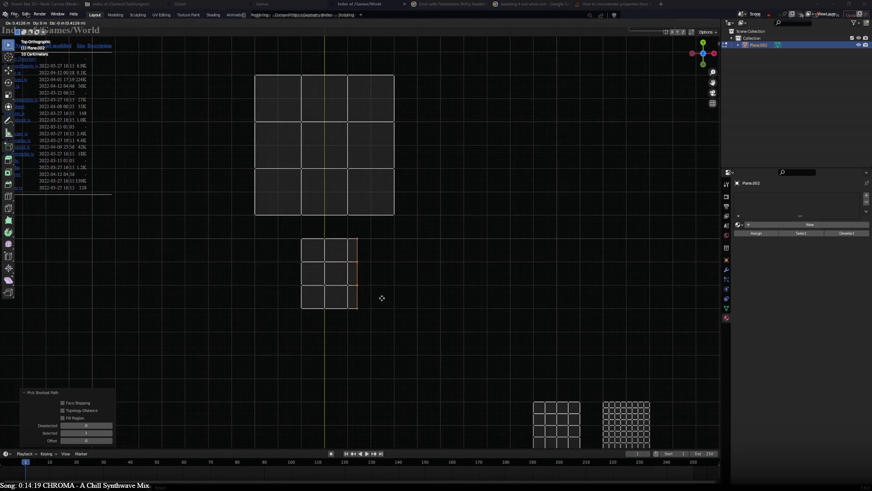
pyautogui.click(379, 304)
# Extrude the bottom edge downward and left edge outward, completing the 4×4 grid.
pyautogui.click(371, 308)
pyautogui.keyDown('ctrl'); pyautogui.click(302, 308); pyautogui.keyUp('ctrl')
pyautogui.press('e')
pyautogui.click(304, 333)
pyautogui.click(302, 332)
pyautogui.keyDown('ctrl'); pyautogui.click(301, 238); pyautogui.keyUp('ctrl')
pyautogui.press('e')
pyautogui.click(271, 246)
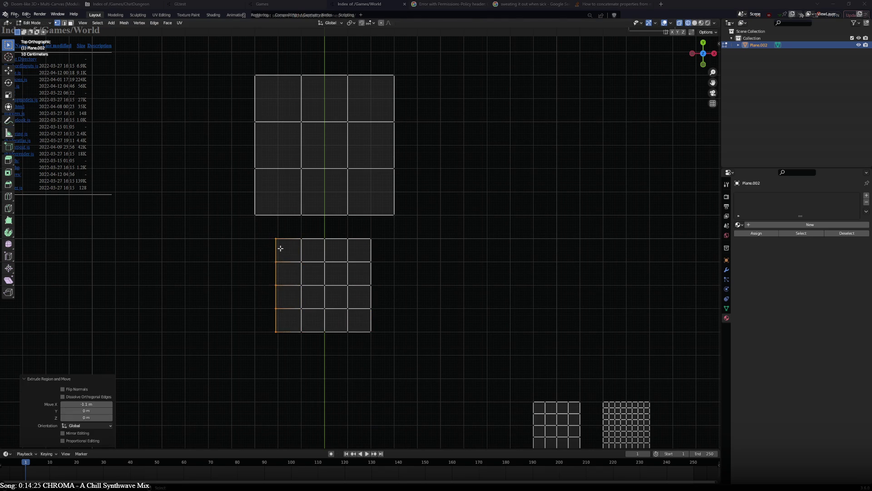
# Select the whole 4×4 copy.
pyautogui.scroll(-2, 364, 259)
pyautogui.keyDown('shift'); pyautogui.moveTo(429, 277); pyautogui.dragTo(326, 287, button='middle'); pyautogui.keyUp('shift')
pyautogui.click(408, 335)
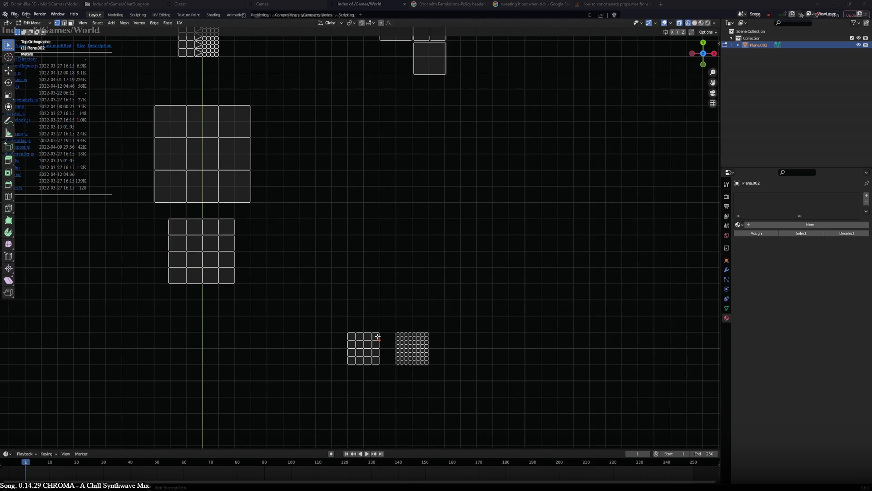
pyautogui.hotkey('ctrl', 'l')
# Move the 4×4 copy left beneath the other grids.
pyautogui.press('g')
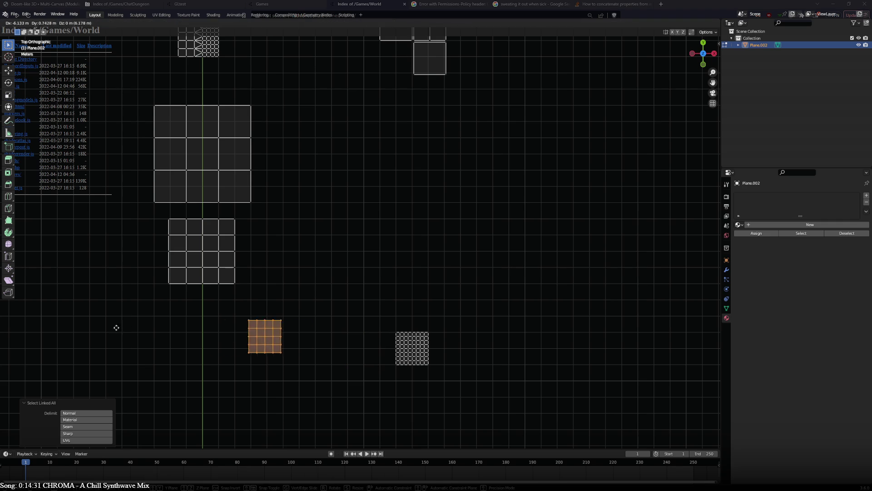
pyautogui.click(86, 315)
pyautogui.click(219, 315)
pyautogui.keyDown('ctrl'); pyautogui.click(179, 316); pyautogui.keyUp('ctrl')
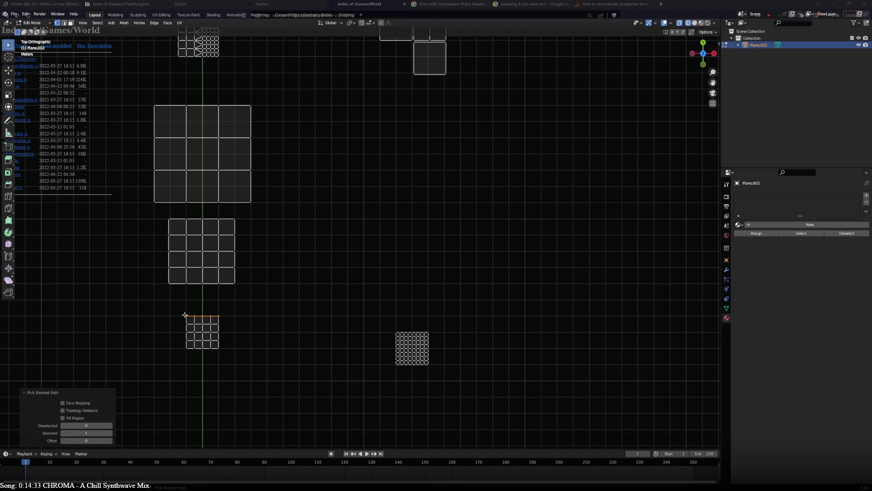
pyautogui.scroll(4, 323, 286)
pyautogui.press('e')
pyautogui.rightClick(366, 237)
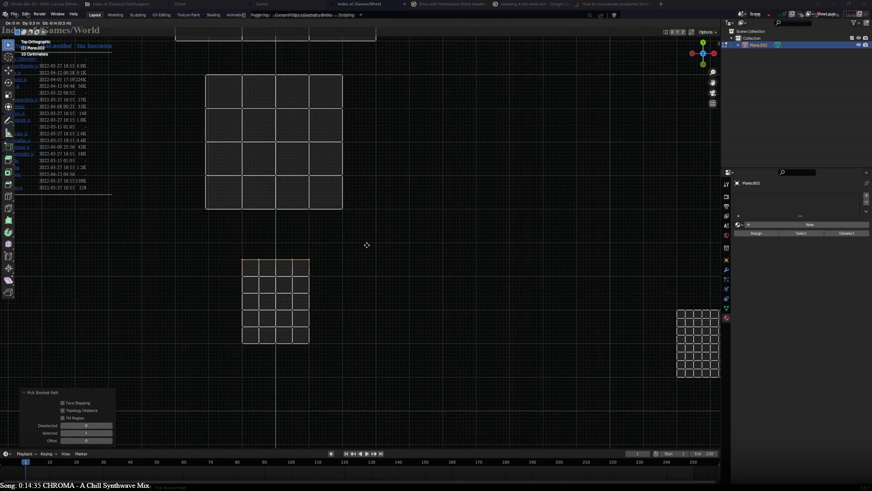
# Extrude the right edge 0.5 m outward into a new column of faces.
pyautogui.click(311, 284)
pyautogui.keyDown('ctrl'); pyautogui.click(311, 329); pyautogui.keyUp('ctrl')
pyautogui.press('e')
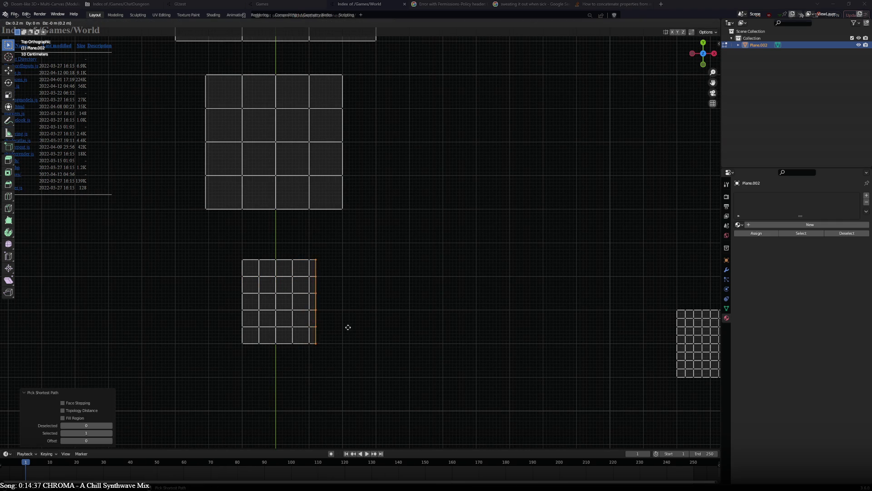
pyautogui.click(356, 325)
pyautogui.click(281, 344)
pyautogui.keyDown('ctrl'); pyautogui.click(326, 343); pyautogui.keyUp('ctrl')
pyautogui.press('e')
pyautogui.rightClick(331, 365)
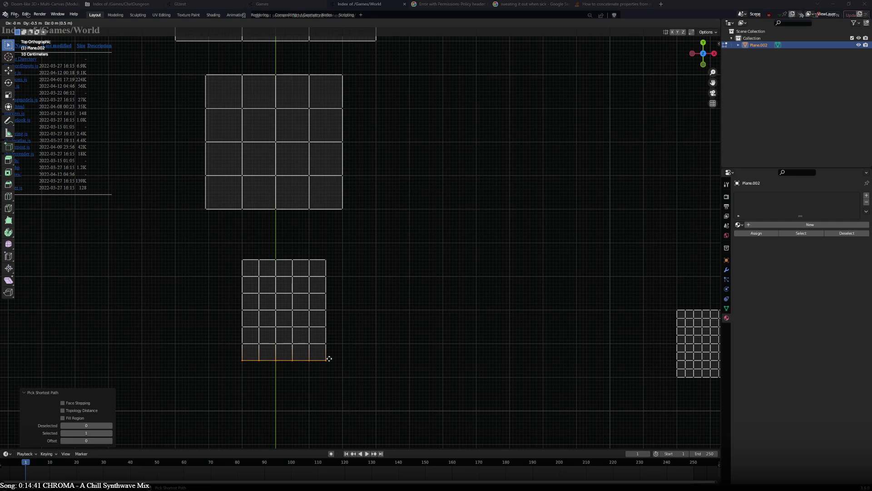
# Extrude the left edge 0.5 m outward into a new column of faces.
pyautogui.click(244, 360)
pyautogui.keyDown('ctrl'); pyautogui.click(243, 263); pyautogui.keyUp('ctrl')
pyautogui.press('e')
pyautogui.click(227, 263)
pyautogui.scroll(-2, 558, 285)
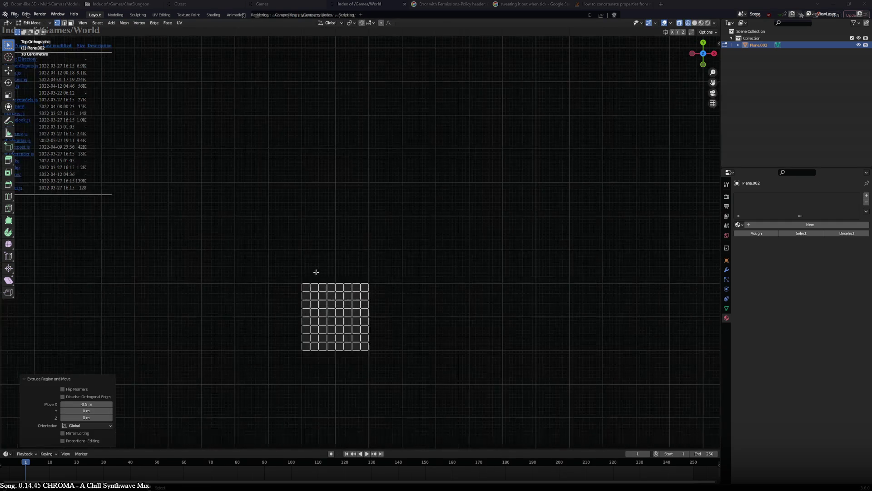
# Extrude the fine grid's top edge row upward, then nudge it down 0.05 m.
pyautogui.keyDown('ctrl'); pyautogui.click(378, 281); pyautogui.keyUp('ctrl')
pyautogui.press('e')
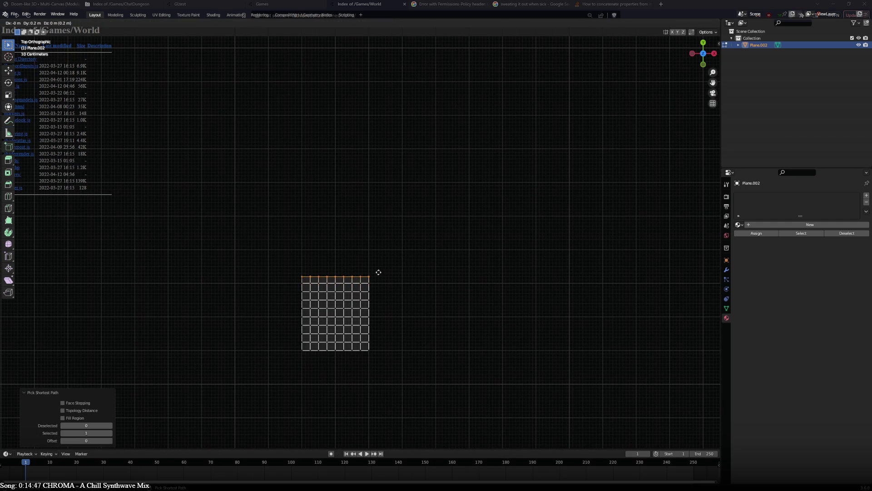
pyautogui.click(377, 273)
pyautogui.scroll(3, 390, 337)
pyautogui.scroll(1, 395, 341)
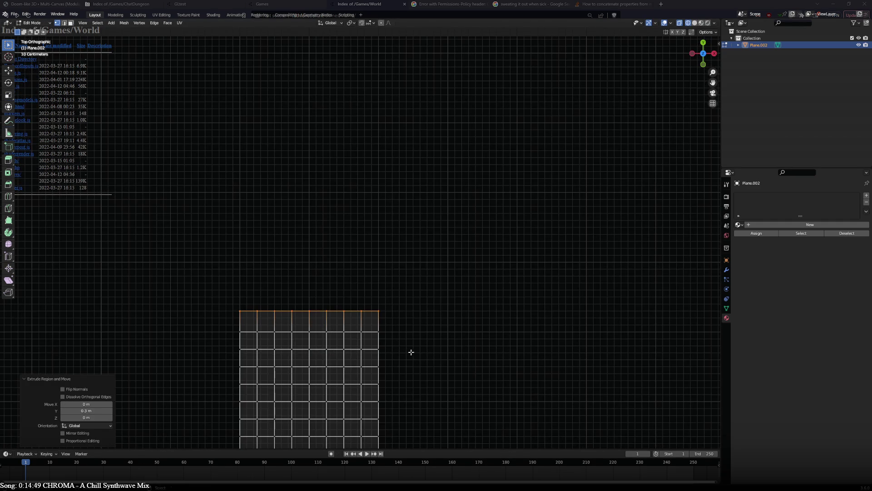
pyautogui.scroll(3, 418, 352)
pyautogui.keyDown('shift'); pyautogui.moveTo(432, 354); pyautogui.dragTo(431, 188, button='middle'); pyautogui.keyUp('shift')
pyautogui.scroll(2, 431, 189)
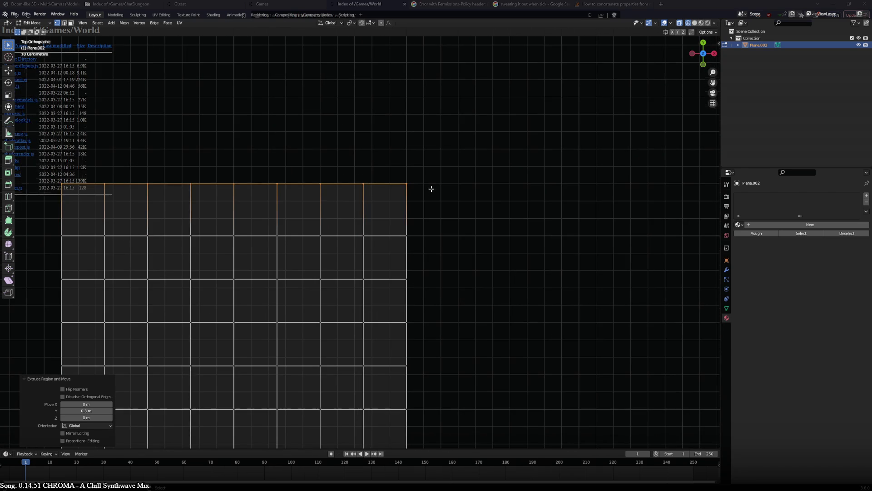
pyautogui.press('g')
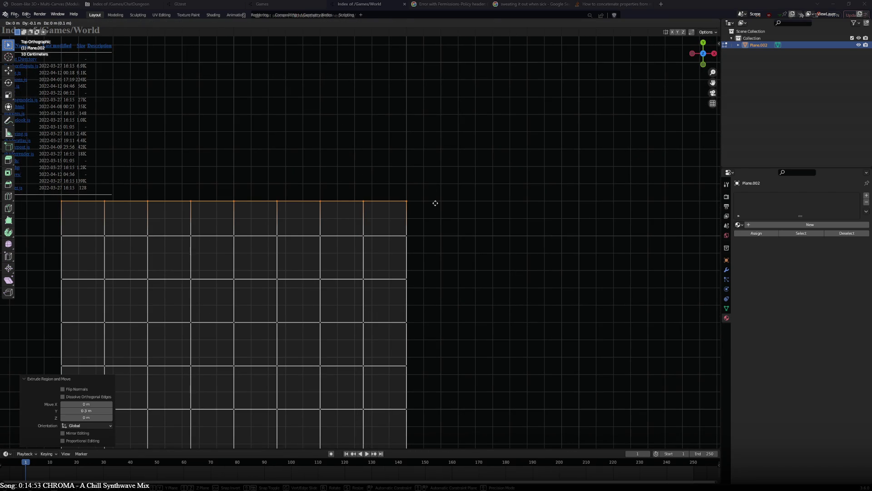
pyautogui.click(438, 187)
pyautogui.scroll(3, 438, 187)
pyautogui.press('g')
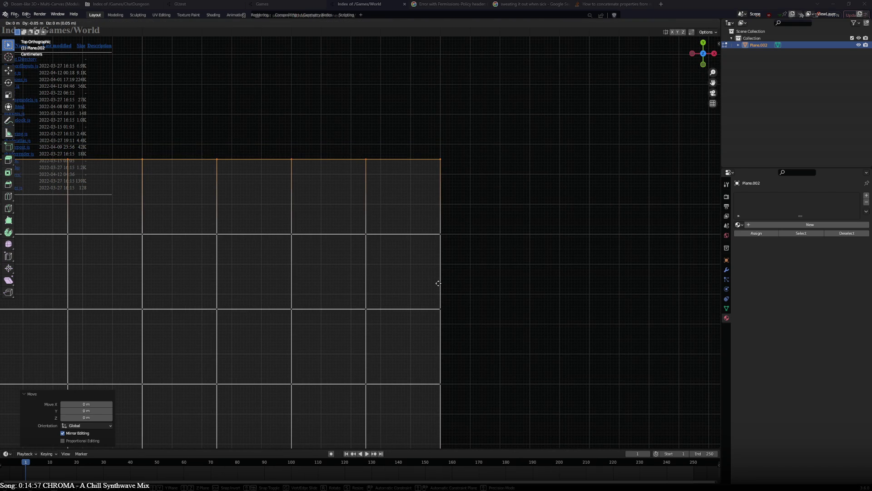
pyautogui.click(438, 283)
pyautogui.scroll(-6, 440, 278)
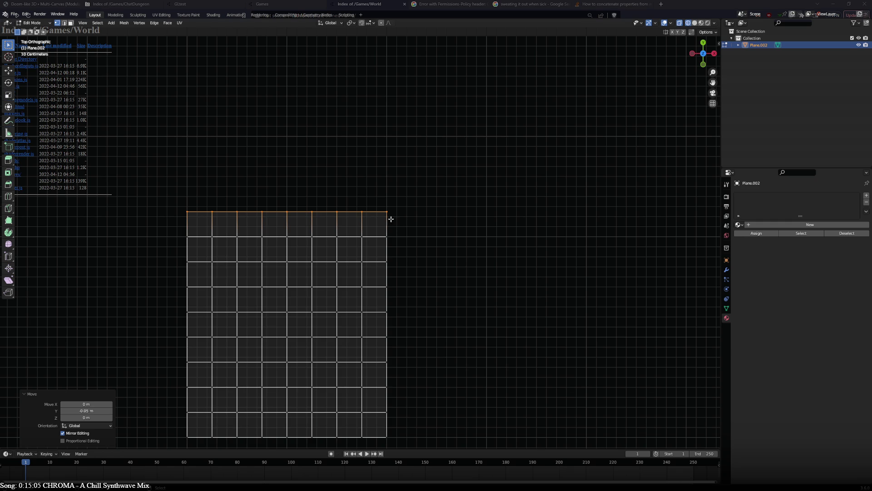
# Extrude the right edge column outward and adjust it by -0.05 m.
pyautogui.click(391, 219)
pyautogui.keyDown('ctrl'); pyautogui.click(395, 435); pyautogui.keyUp('ctrl')
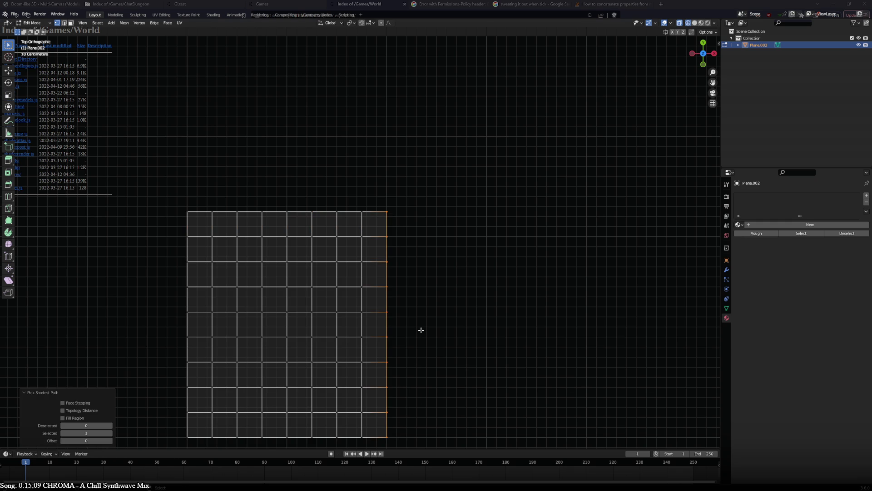
pyautogui.press('e')
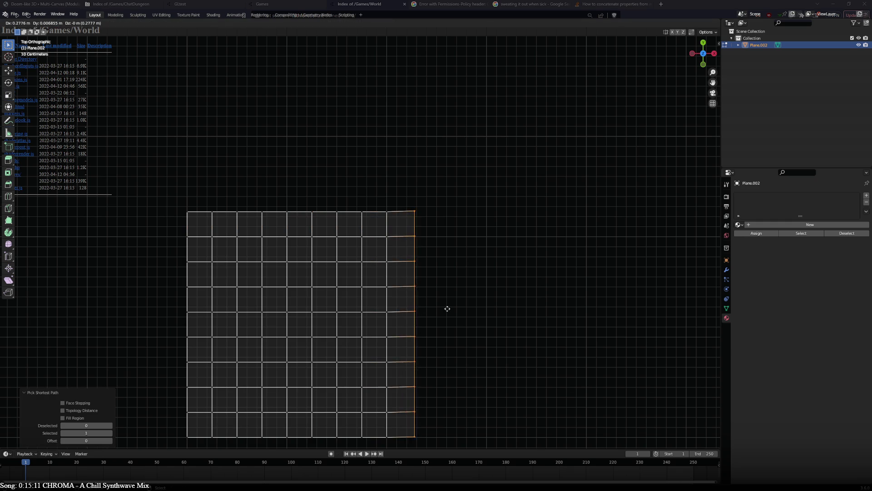
pyautogui.click(442, 306)
pyautogui.scroll(3, 442, 307)
pyautogui.press('g')
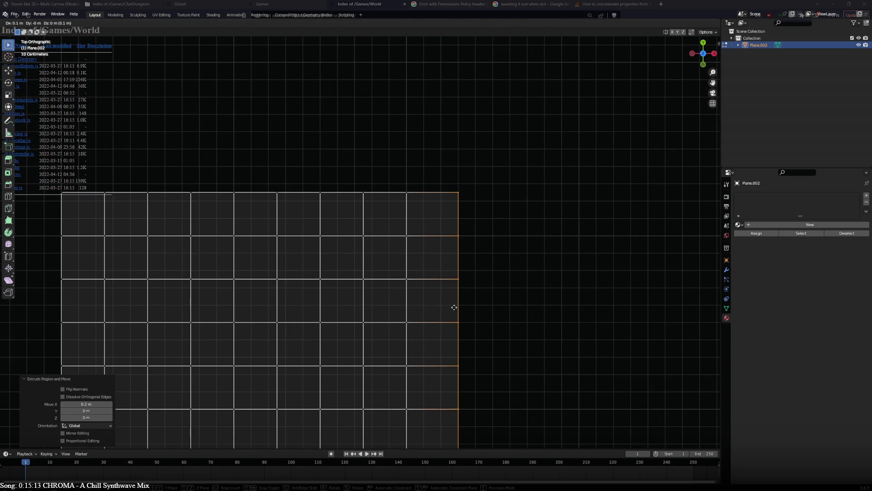
pyautogui.click(453, 307)
pyautogui.scroll(3, 452, 306)
pyautogui.press('g')
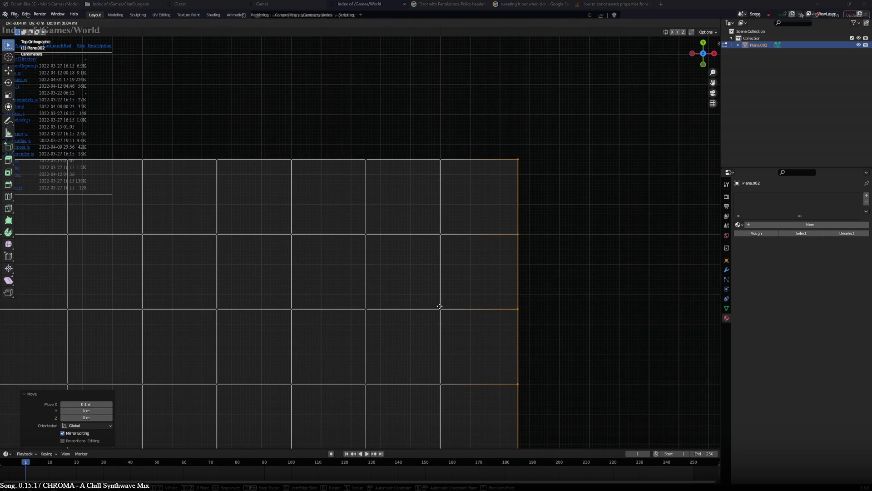
pyautogui.click(438, 306)
pyautogui.scroll(-5, 378, 351)
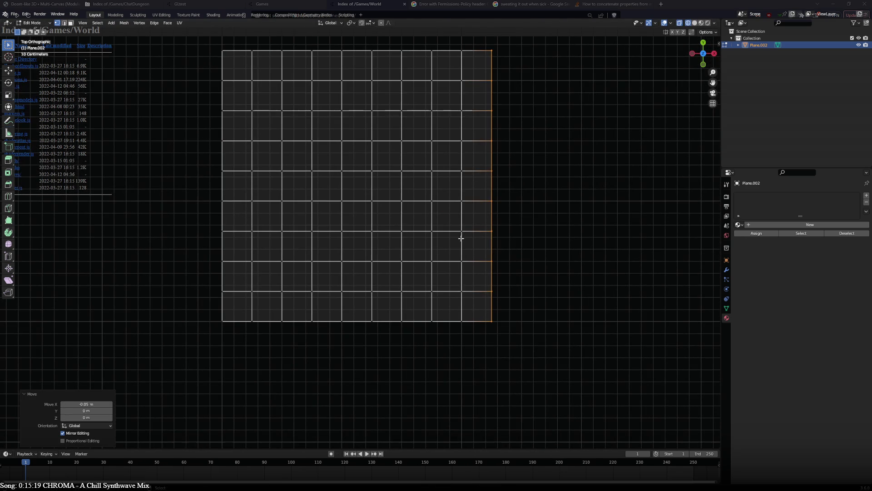
# Extrude the bottom edge row 0.25 m downward.
pyautogui.keyDown('ctrl'); pyautogui.click(223, 322); pyautogui.keyUp('ctrl')
pyautogui.scroll(4, 263, 337)
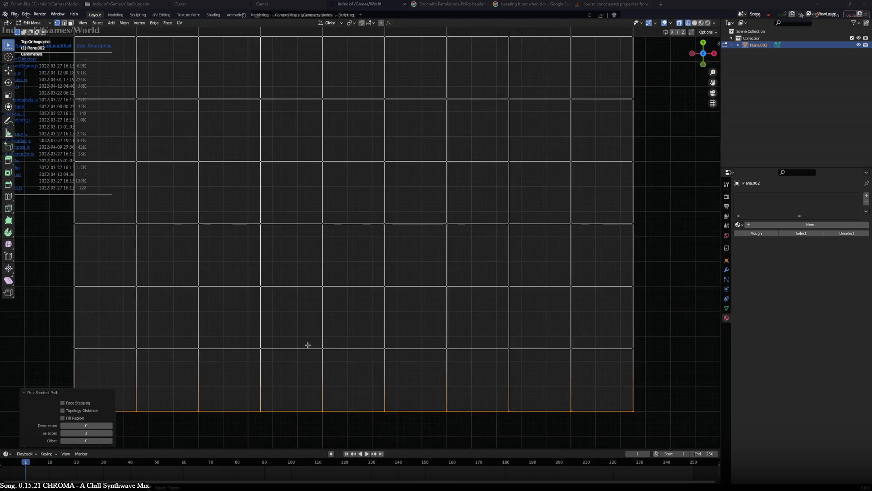
pyautogui.keyDown('shift'); pyautogui.moveTo(306, 348); pyautogui.dragTo(419, 175, button='middle'); pyautogui.keyUp('shift')
pyautogui.press('e')
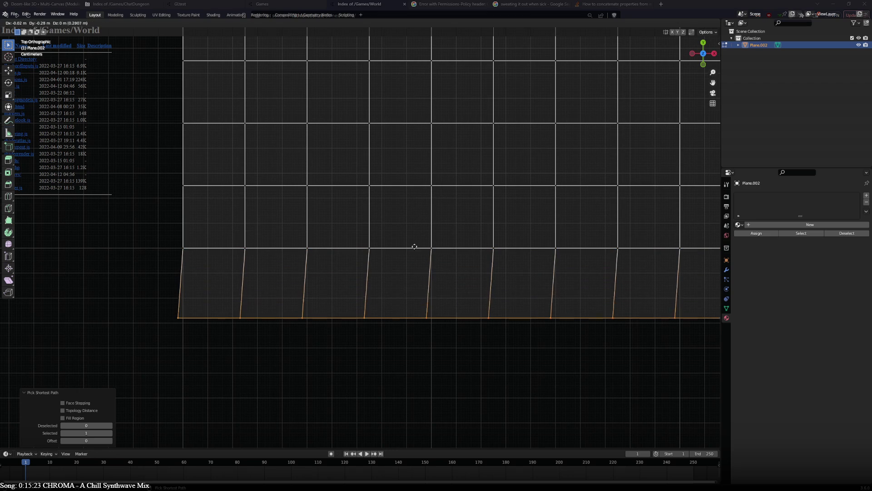
pyautogui.click(416, 240)
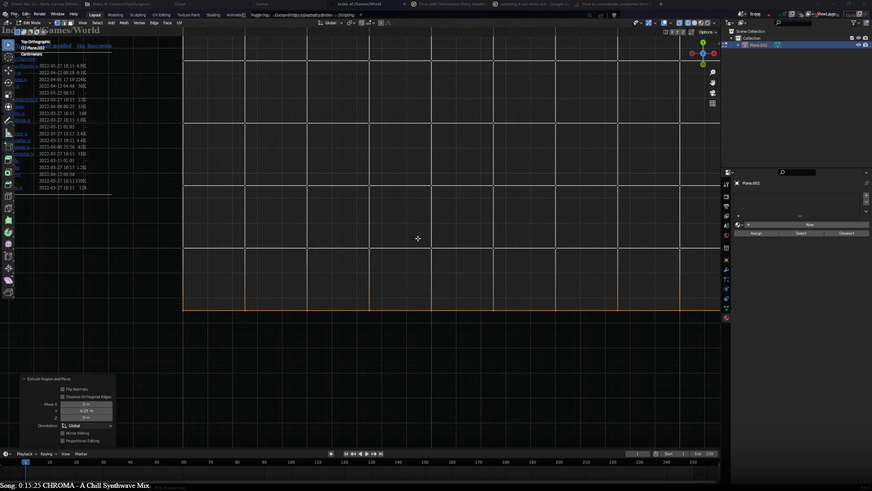
pyautogui.scroll(-1, 401, 244)
pyautogui.scroll(-3, 400, 244)
# Push the left edge column 0.25 m outward.
pyautogui.keyDown('ctrl'); pyautogui.click(273, 245); pyautogui.keyUp('ctrl')
pyautogui.scroll(-1, 291, 218)
pyautogui.keyDown('shift'); pyautogui.moveTo(298, 199); pyautogui.dragTo(399, 238, button='middle'); pyautogui.keyUp('shift')
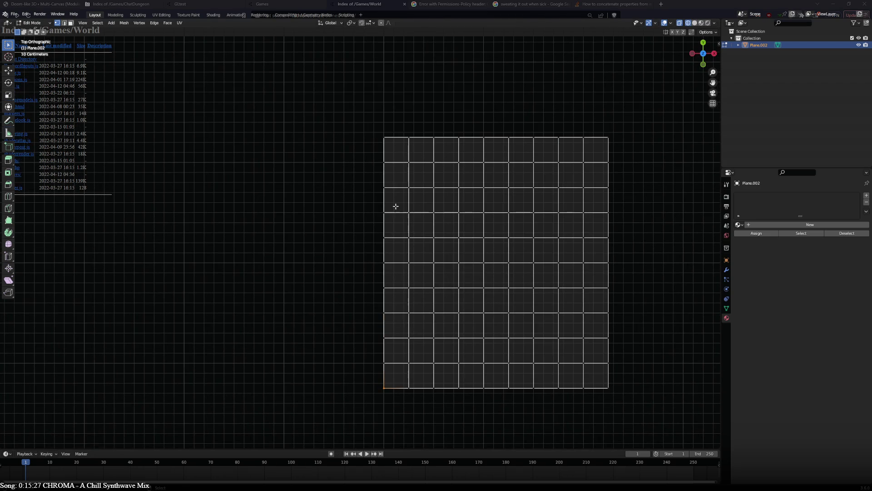
pyautogui.keyDown('ctrl'); pyautogui.click(382, 139); pyautogui.keyUp('ctrl')
pyautogui.scroll(6, 348, 220)
pyautogui.press('g')
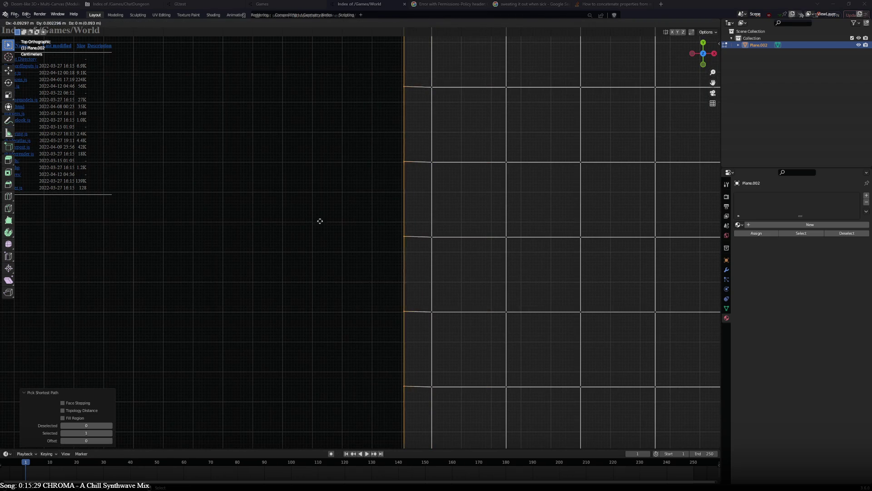
pyautogui.click(275, 220)
pyautogui.scroll(-10, 356, 238)
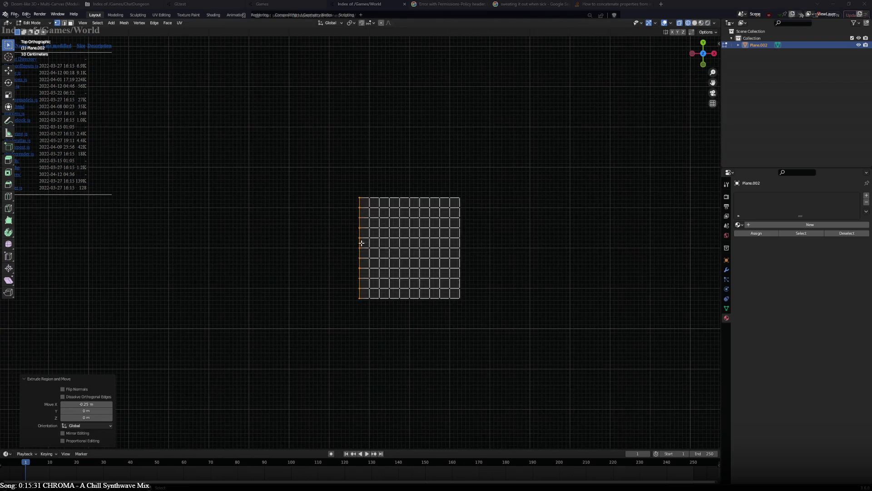
# Select the whole fine grid tile.
pyautogui.press('Tab')
pyautogui.scroll(-3, 382, 246)
pyautogui.press('Tab')
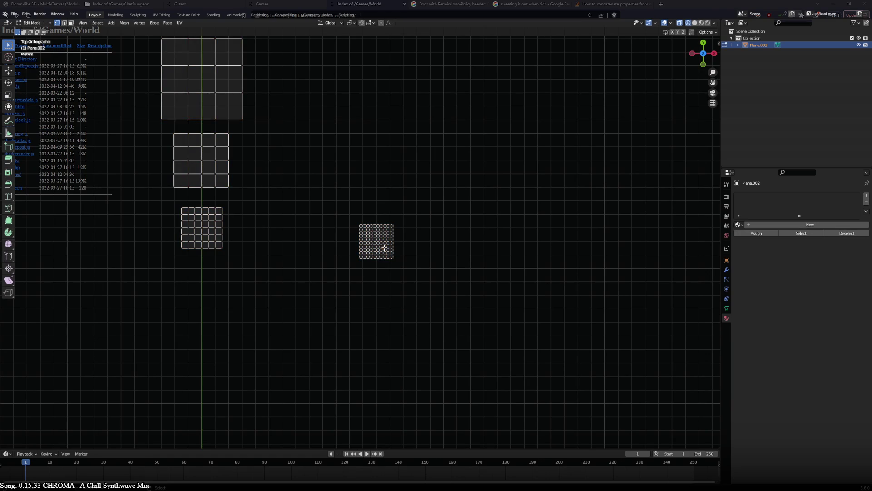
pyautogui.hotkey('ctrl', 'l')
# Place the first small tile 13 m left and 3 m down, then frame the whole layout.
pyautogui.press('g')
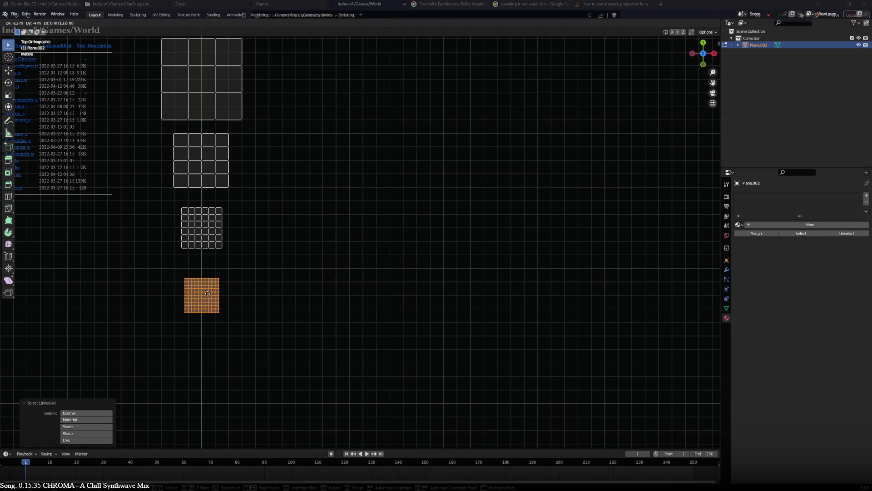
pyautogui.click(207, 284)
pyautogui.scroll(-3, 323, 162)
pyautogui.moveTo(324, 162)
pyautogui.keyDown('shift'); pyautogui.mouseDown(button='middle')
pyautogui.moveTo(389, 283)
pyautogui.moveTo(429, 282)
pyautogui.mouseUp(button='middle'); pyautogui.keyUp('shift')
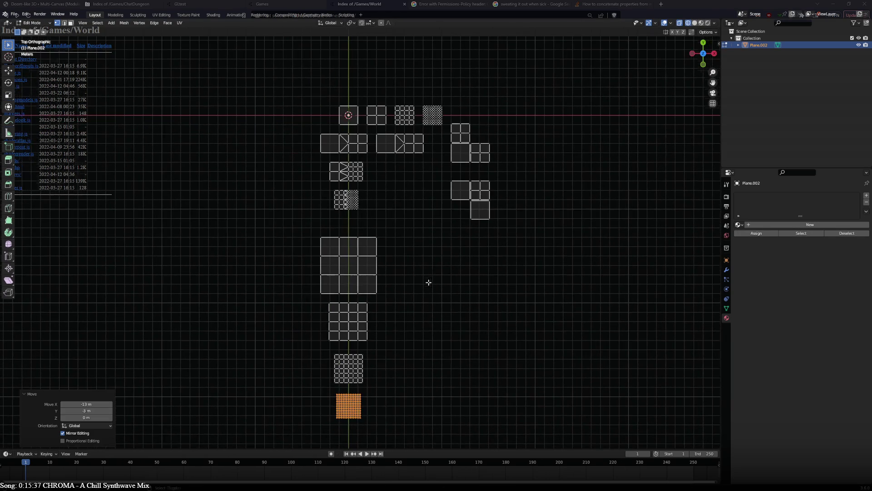
# Move the single-square tile to the left of the large 3×3 tile.
pyautogui.click(359, 122)
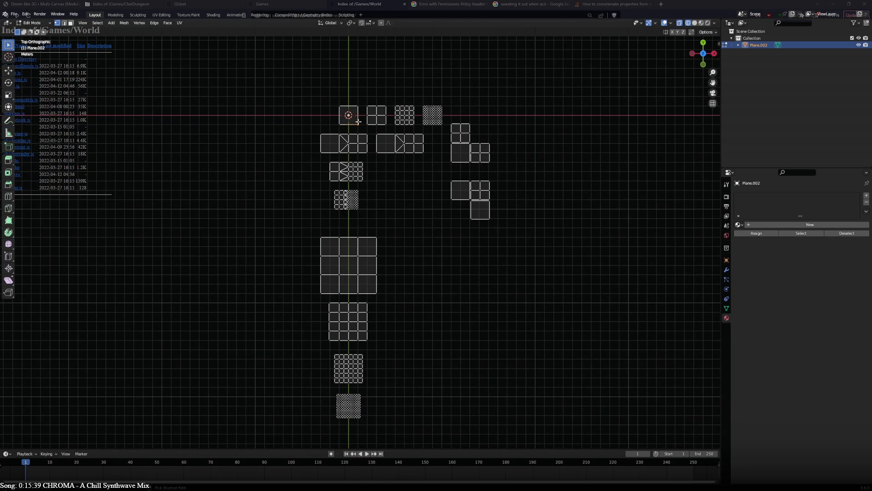
pyautogui.hotkey('ctrl', 'l')
pyautogui.press('g')
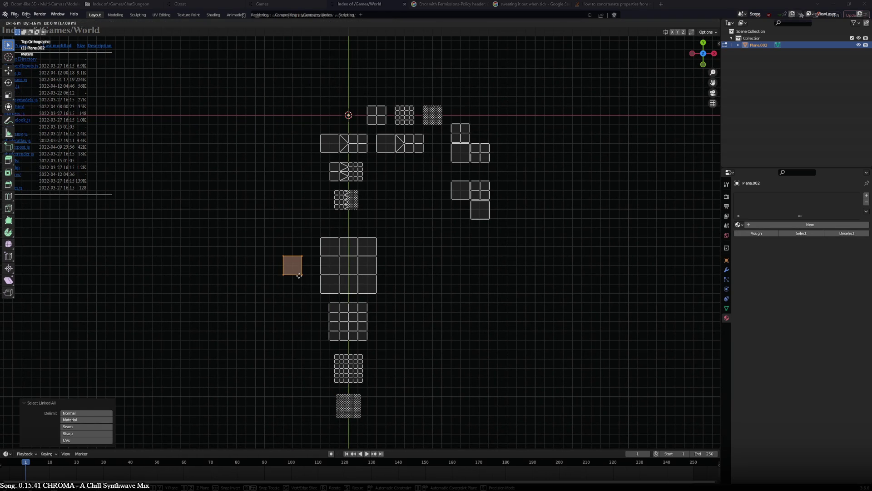
pyautogui.click(303, 272)
pyautogui.click(374, 121)
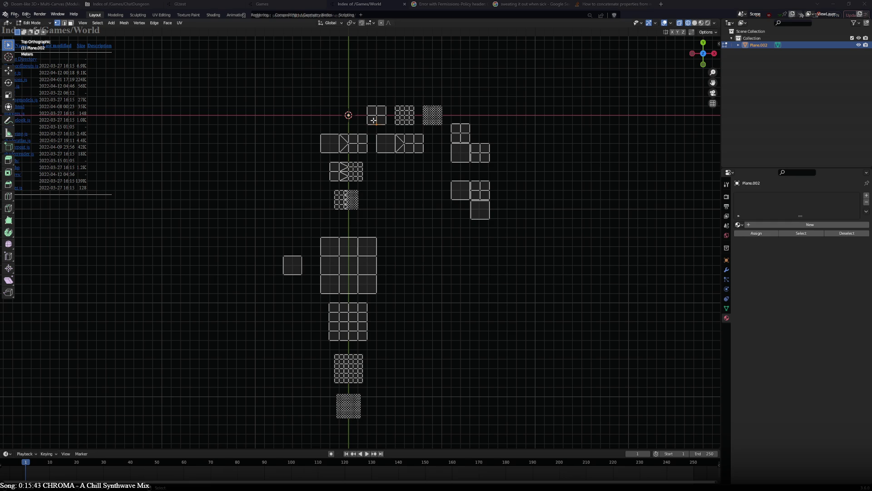
# Move the 2×2 grid tile beside the 4×4 grid.
pyautogui.hotkey('ctrl', 'l')
pyautogui.press('g')
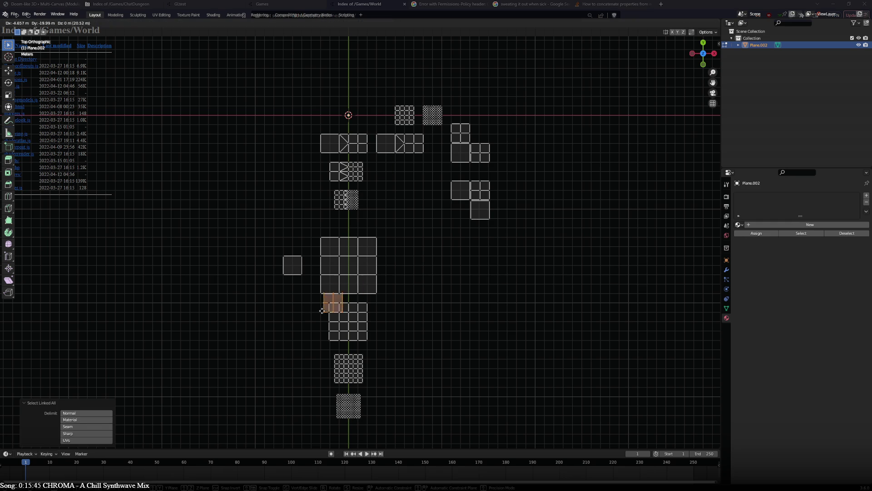
pyautogui.click(289, 322)
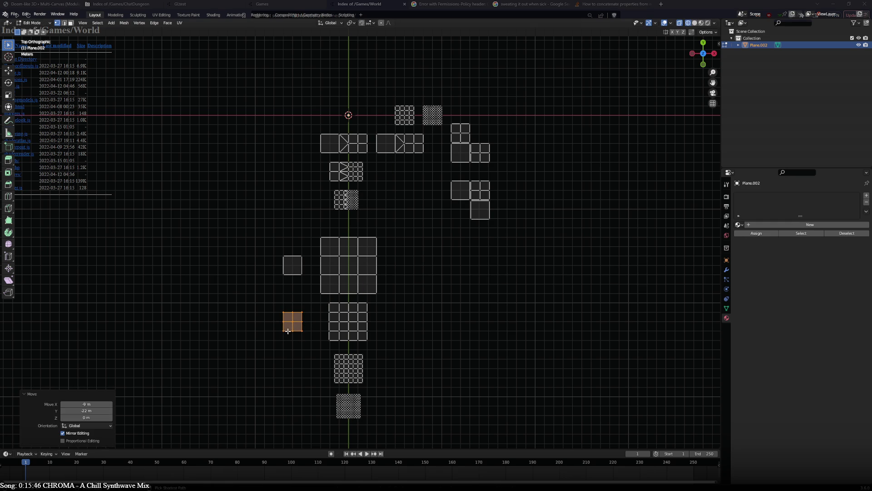
# Move the top-row grid tile 12 m left and 27 m down into the column.
pyautogui.click(408, 124)
pyautogui.hotkey('ctrl', 'l')
pyautogui.press('g')
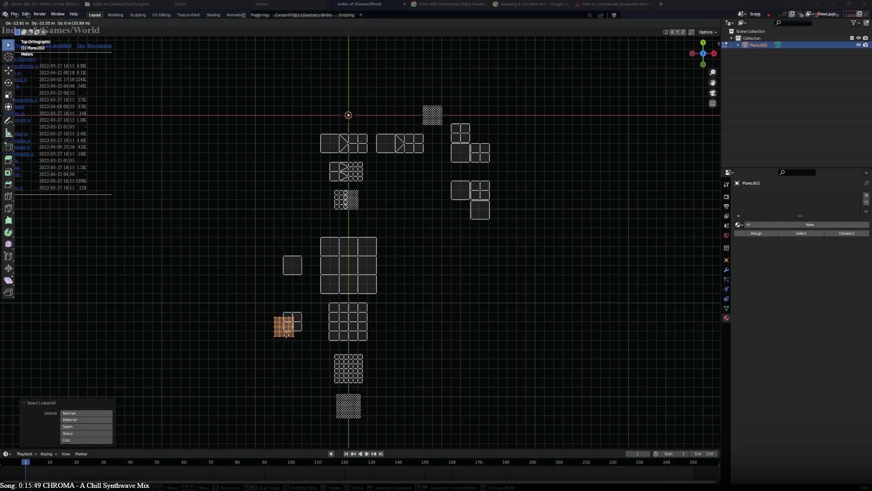
pyautogui.click(296, 376)
pyautogui.click(440, 127)
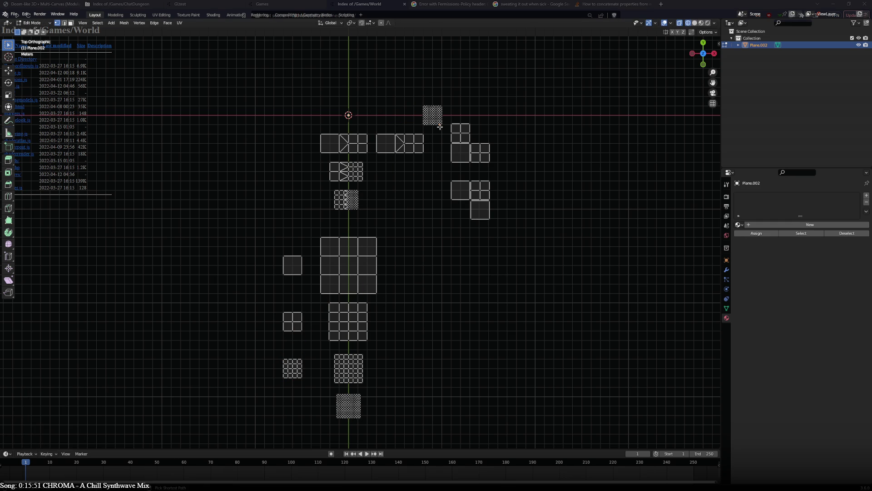
# Move the dense checker tile to the bottom of the new column.
pyautogui.click(440, 127)
pyautogui.hotkey('ctrl', 'l')
pyautogui.press('g')
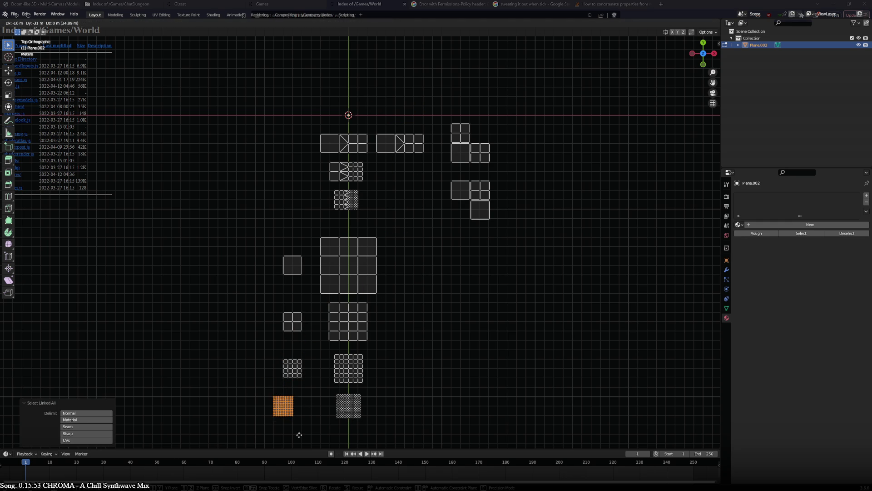
pyautogui.click(313, 440)
pyautogui.scroll(2, 374, 413)
pyautogui.keyDown('shift'); pyautogui.scroll(-5, 302, 244); pyautogui.keyUp('shift')
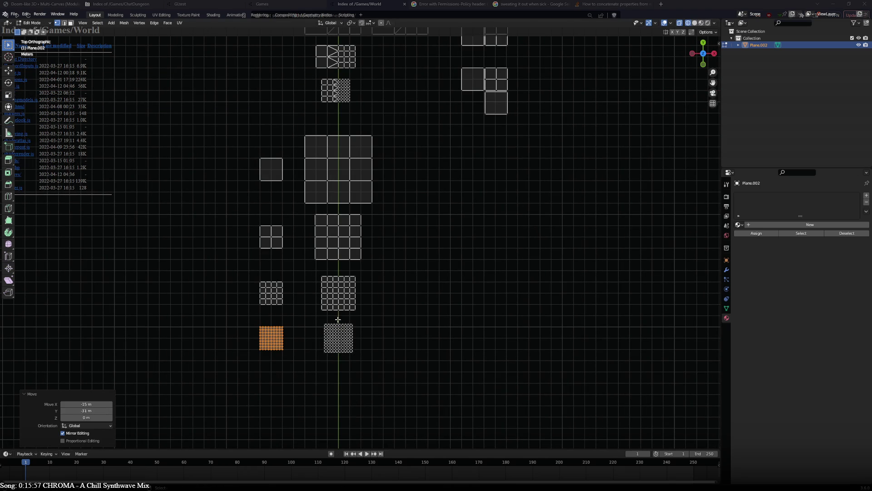
pyautogui.keyDown('shift'); pyautogui.scroll(5, 409, 317); pyautogui.keyUp('shift')
pyautogui.keyDown('shift'); pyautogui.scroll(-2, 425, 262); pyautogui.keyUp('shift')
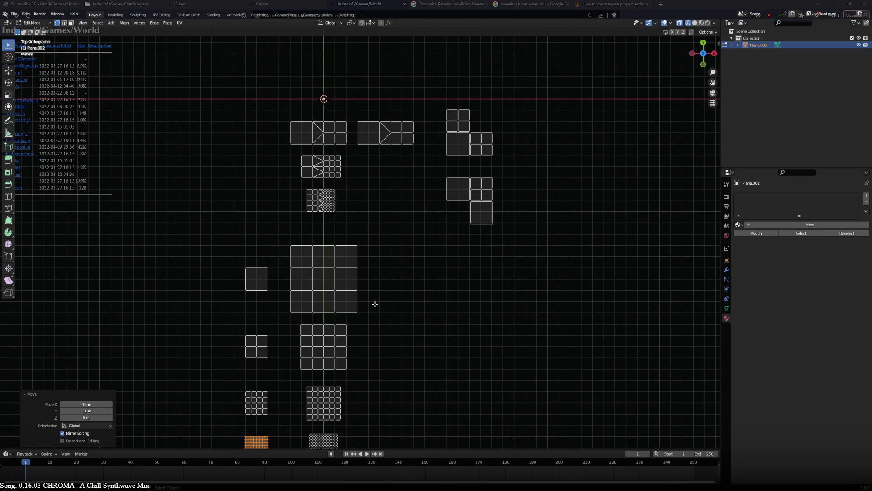
pyautogui.keyDown('shift'); pyautogui.scroll(-5, 371, 298); pyautogui.keyUp('shift')
pyautogui.keyDown('ctrl'); pyautogui.hscroll(-3, 444, 200); pyautogui.keyUp('ctrl')
pyautogui.moveTo(445, 201)
pyautogui.keyDown('shift'); pyautogui.mouseDown(button='middle')
pyautogui.moveTo(417, 263)
pyautogui.moveTo(448, 186)
pyautogui.mouseUp(button='middle'); pyautogui.keyUp('shift')
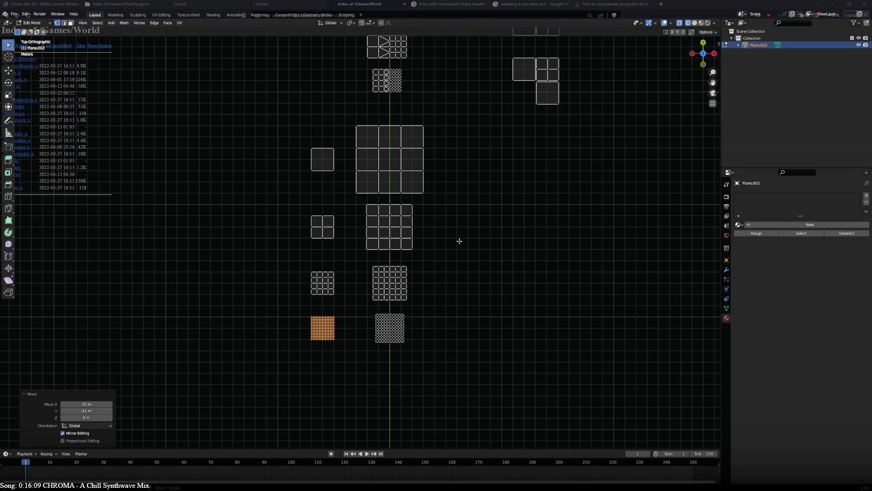
pyautogui.keyDown('shift'); pyautogui.scroll(7, 326, 131); pyautogui.keyUp('shift')
pyautogui.keyDown('ctrl'); pyautogui.hscroll(3, 325, 131); pyautogui.keyUp('ctrl')
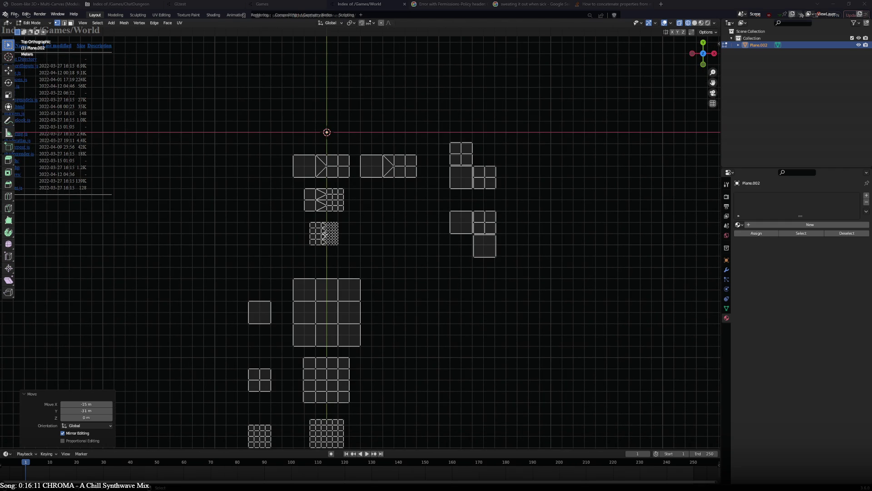
pyautogui.keyDown('shift'); pyautogui.scroll(-4, 407, 228); pyautogui.keyUp('shift')
pyautogui.keyDown('ctrl'); pyautogui.hscroll(2, 407, 228); pyautogui.keyUp('ctrl')
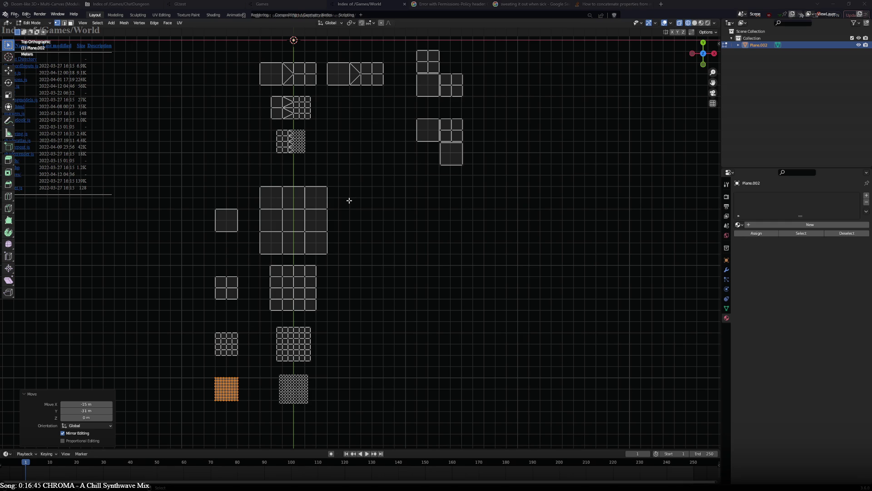
pyautogui.click(329, 204)
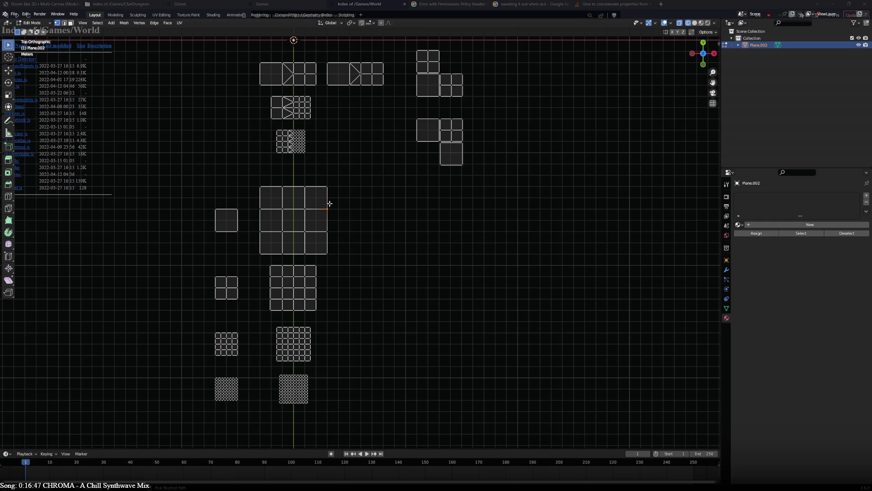
# Copy the large 3×3 tile 8 m to the right.
pyautogui.hotkey('ctrl', 'l')
pyautogui.press('g')
pyautogui.click(415, 200)
# Select the transition strip and move it beside the right-hand grid.
pyautogui.click(287, 84)
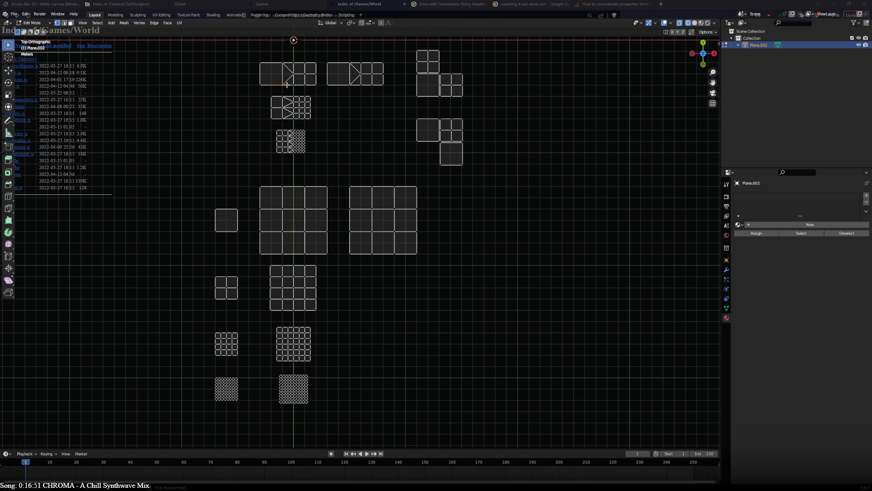
pyautogui.hotkey('ctrl', 'l')
pyautogui.click(349, 84)
pyautogui.hotkey('ctrl', 'l')
pyautogui.press('g')
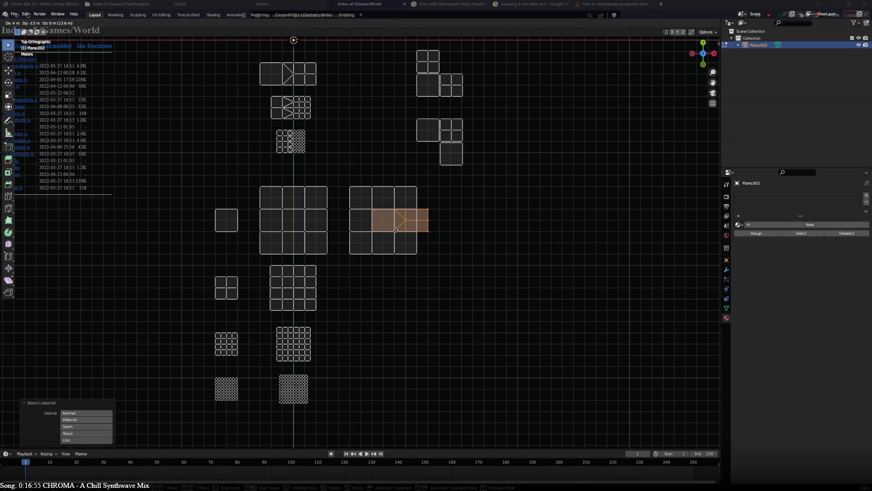
pyautogui.click(394, 229)
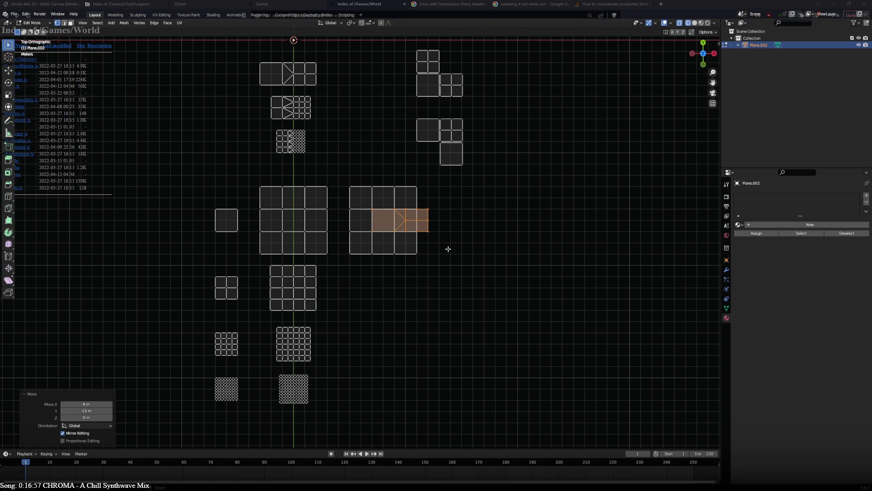
pyautogui.scroll(5, 482, 198)
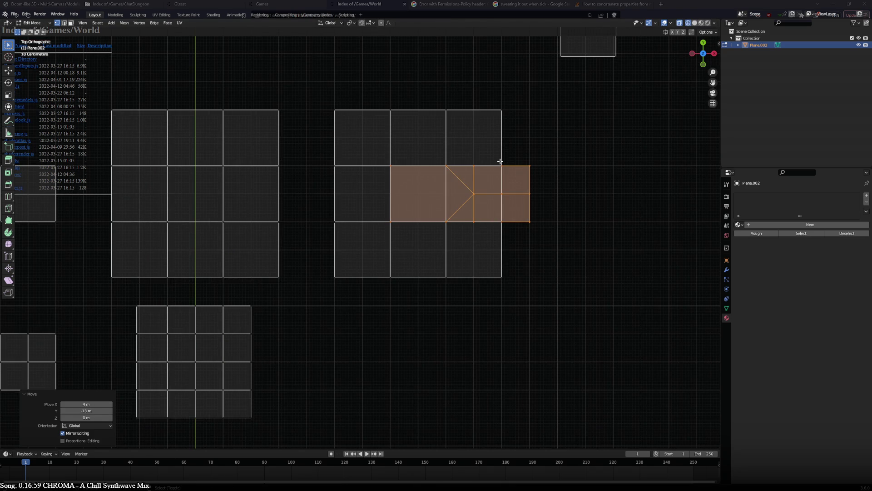
# Try duplicating the strip below and above, then cancel and undo the trial copies.
pyautogui.hotkey('shift', 'd')
pyautogui.click(499, 219)
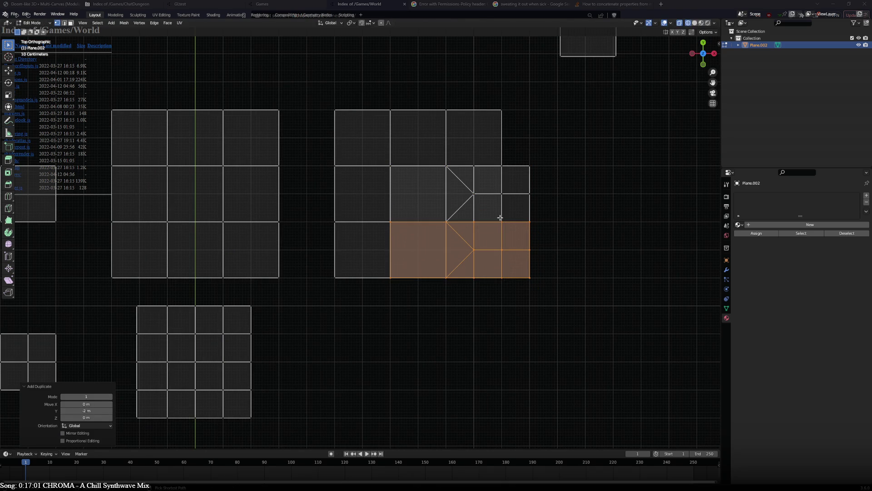
pyautogui.hotkey('shift', 'd')
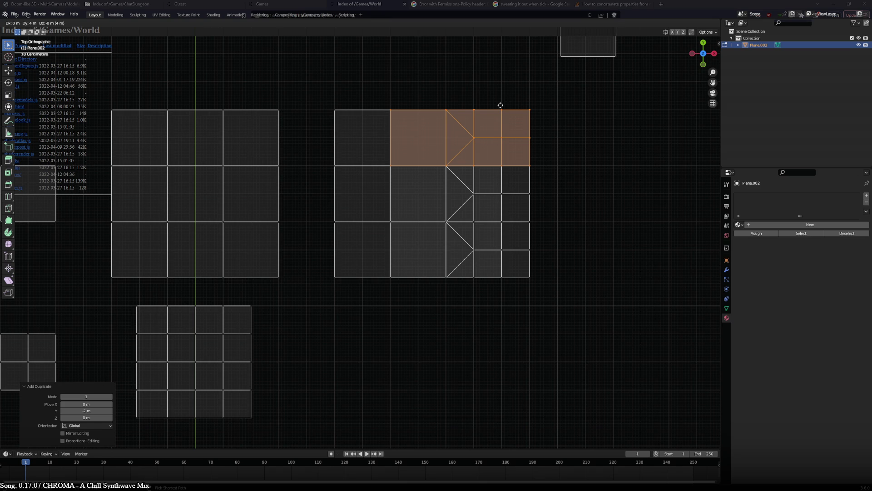
pyautogui.press('Escape')
pyautogui.hotkey('ctrl', 'z')
pyautogui.hotkey('ctrl', 'z')
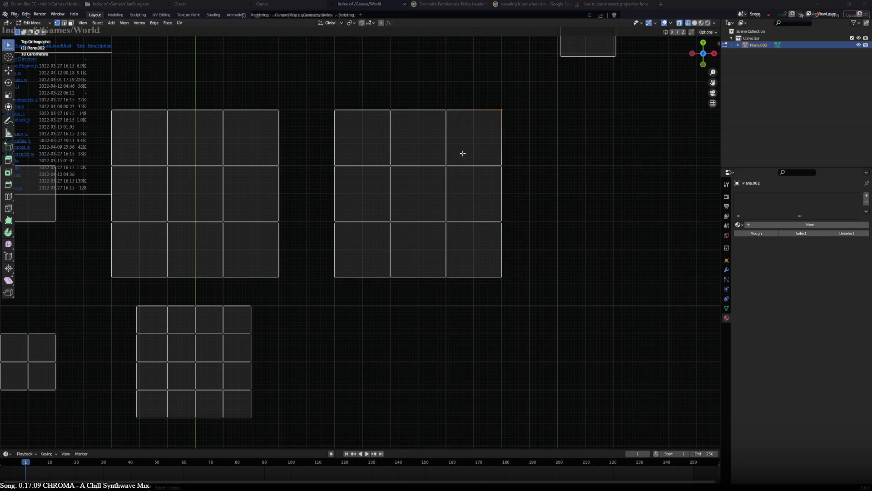
pyautogui.keyDown('shift'); pyautogui.click(447, 166); pyautogui.keyUp('shift')
# Join opposite corners with diagonals across the first cells, through the centre cell.
pyautogui.press('j')
pyautogui.press('j')
pyautogui.click(485, 240)
pyautogui.keyDown('shift'); pyautogui.click(446, 268); pyautogui.keyUp('shift')
pyautogui.press('j')
pyautogui.click(423, 248)
pyautogui.keyDown('shift'); pyautogui.click(392, 272); pyautogui.keyUp('shift')
pyautogui.press('j')
pyautogui.click(433, 182)
pyautogui.keyDown('shift'); pyautogui.click(410, 198); pyautogui.keyUp('shift')
# Cut diagonals across the remaining top and left cells to finish the triangulation.
pyautogui.press('j')
pyautogui.click(435, 119)
pyautogui.keyDown('shift'); pyautogui.click(389, 138); pyautogui.keyUp('shift')
pyautogui.press('j')
pyautogui.click(387, 116)
pyautogui.keyDown('shift'); pyautogui.click(351, 143); pyautogui.keyUp('shift')
pyautogui.press('j')
pyautogui.click(381, 169)
pyautogui.keyDown('shift'); pyautogui.click(351, 206); pyautogui.keyUp('shift')
pyautogui.press('j')
pyautogui.click(384, 229)
pyautogui.keyDown('shift'); pyautogui.click(343, 259); pyautogui.keyUp('shift')
pyautogui.press('j')
# Select the whole transition strip at the top.
pyautogui.scroll(-4, 392, 126)
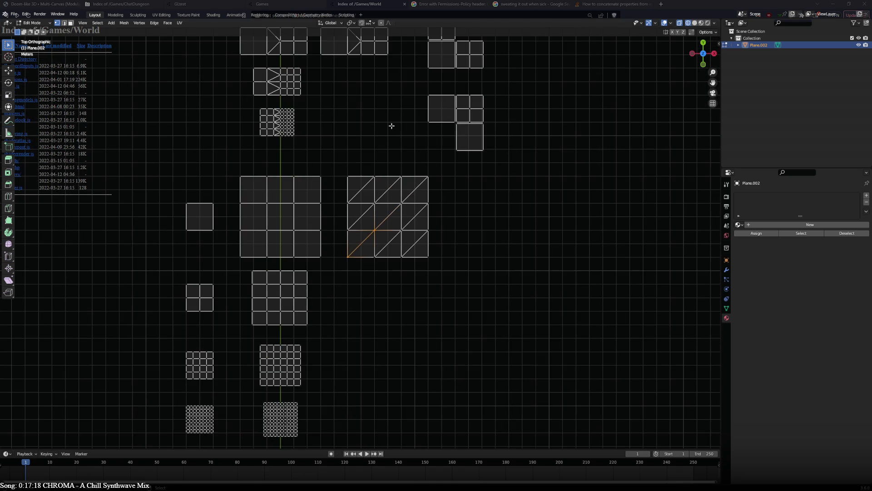
pyautogui.click(379, 61)
pyautogui.hotkey('ctrl', 'l')
# Place the transition strip beside the triangulated grid with a copy one row below.
pyautogui.press('g')
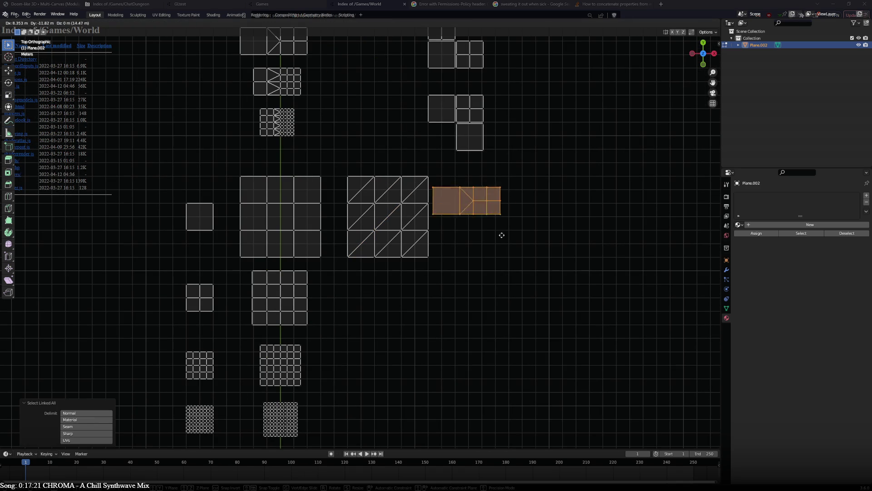
pyautogui.click(463, 240)
pyautogui.scroll(4, 464, 275)
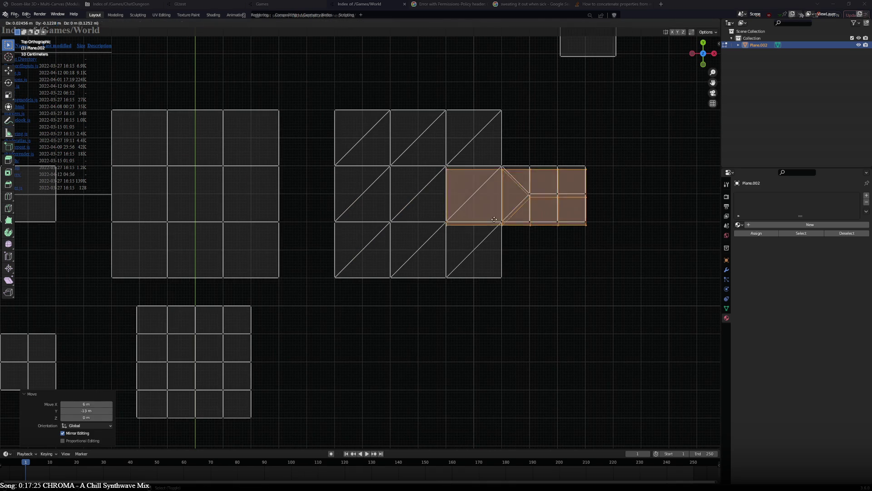
pyautogui.press('g')
pyautogui.click(490, 264)
pyautogui.press('g')
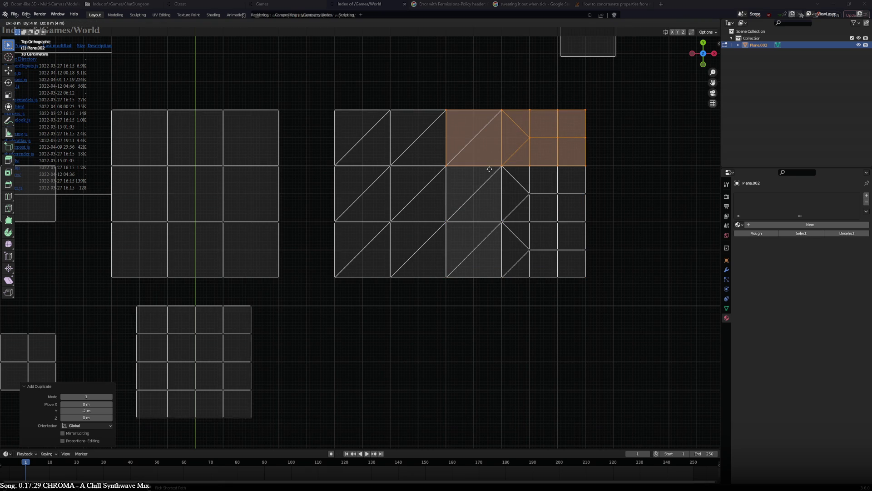
pyautogui.rightClick(489, 169)
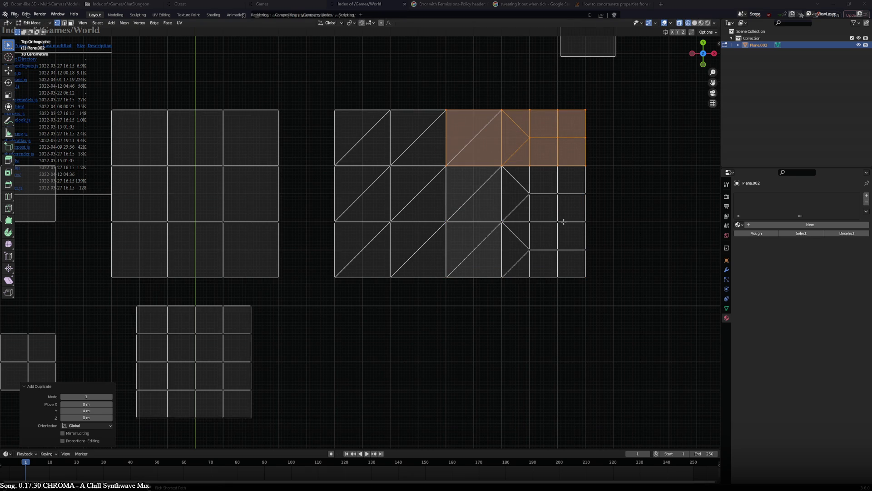
# Shift the transition piece 2 m left, then move the transition tile 5.5 m right.
pyautogui.keyDown('ctrl'); pyautogui.click(586, 213); pyautogui.keyUp('ctrl')
pyautogui.keyDown('ctrl'); pyautogui.click(589, 251); pyautogui.keyUp('ctrl')
pyautogui.hotkey('ctrl', 'l')
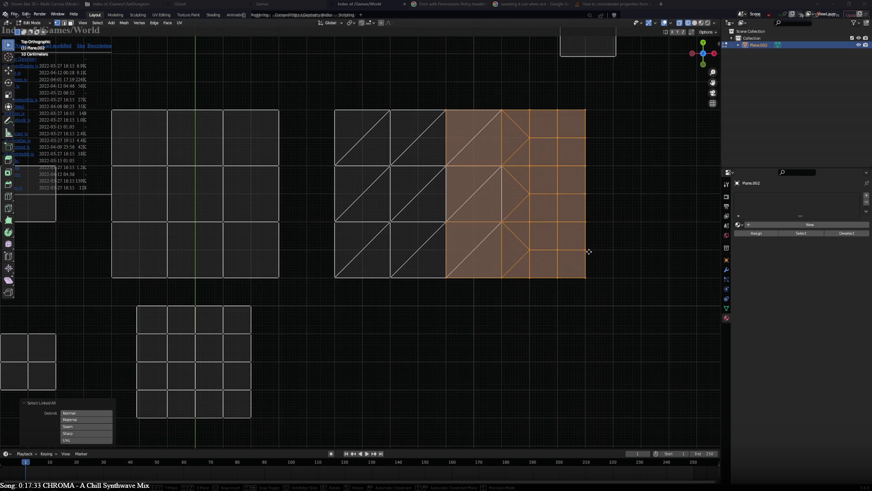
pyautogui.press('g')
pyautogui.keyDown('ctrl'); pyautogui.click(533, 248); pyautogui.keyUp('ctrl')
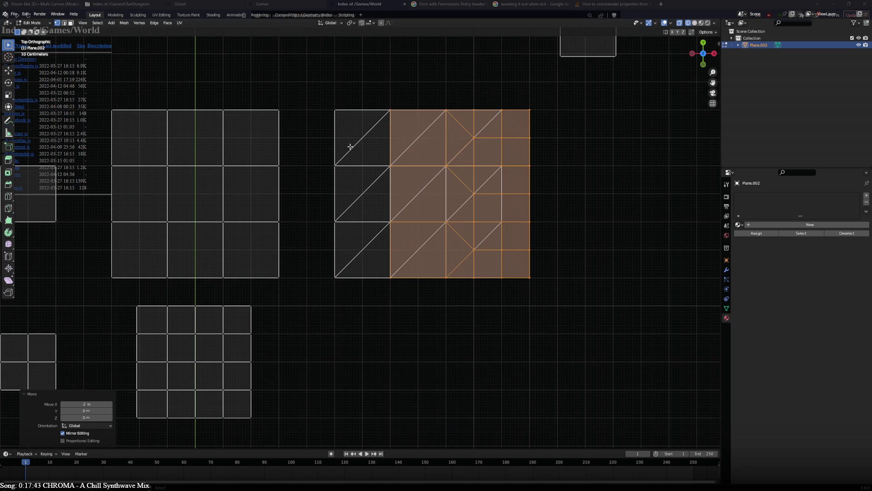
pyautogui.keyDown('ctrl'); pyautogui.click(335, 165); pyautogui.keyUp('ctrl')
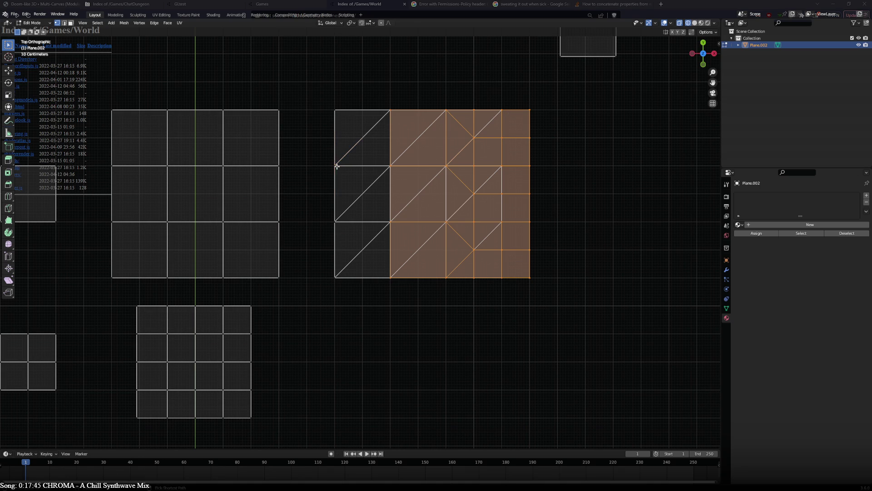
pyautogui.press('g')
pyautogui.click(537, 203)
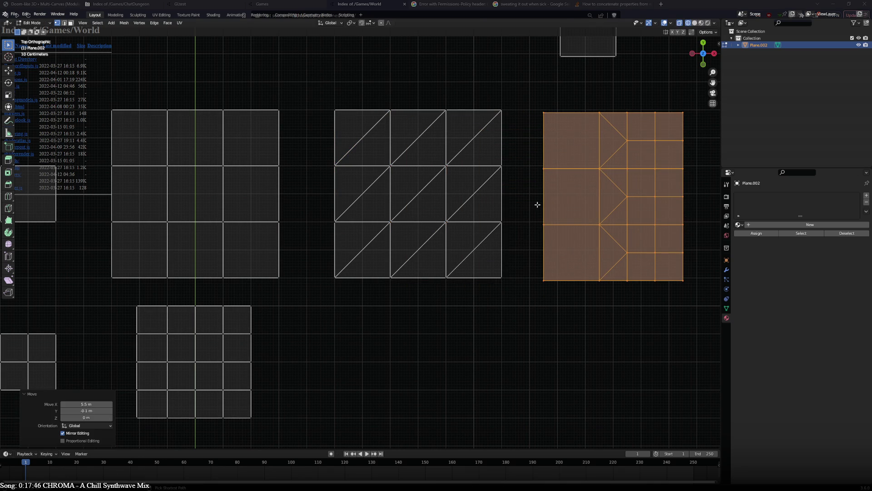
# Select the triangle grid's right-edge vertices, then the whole triangulated grid.
pyautogui.click(503, 113)
pyautogui.keyDown('ctrl'); pyautogui.click(503, 166); pyautogui.keyUp('ctrl')
pyautogui.keyDown('ctrl'); pyautogui.click(503, 222); pyautogui.keyUp('ctrl')
pyautogui.keyDown('ctrl'); pyautogui.click(503, 277); pyautogui.keyUp('ctrl')
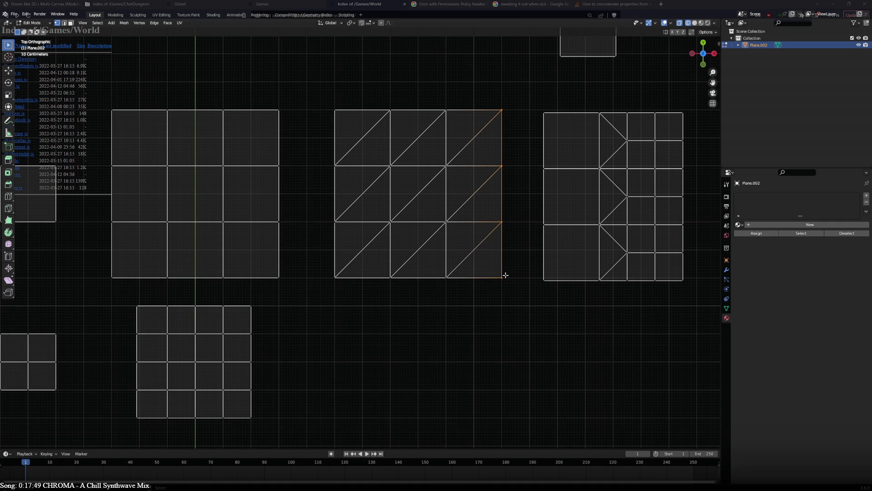
pyautogui.scroll(-4, 506, 275)
pyautogui.hotkey('ctrl', 'l')
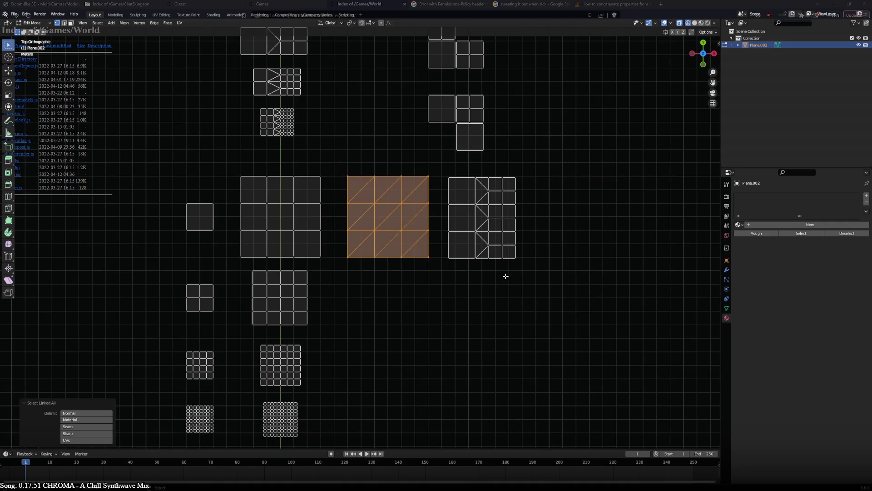
# Duplicate the triangulated grid below and delete the original grid's right column.
pyautogui.press('g')
pyautogui.click(509, 384)
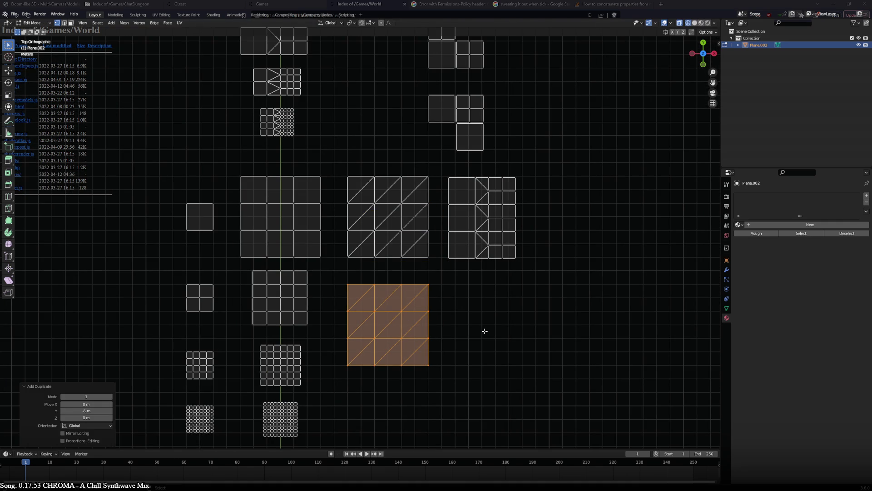
pyautogui.click(428, 257)
pyautogui.keyDown('ctrl'); pyautogui.click(428, 231); pyautogui.keyUp('ctrl')
pyautogui.keyDown('ctrl'); pyautogui.click(428, 203); pyautogui.keyUp('ctrl')
pyautogui.keyDown('ctrl'); pyautogui.click(428, 176); pyautogui.keyUp('ctrl')
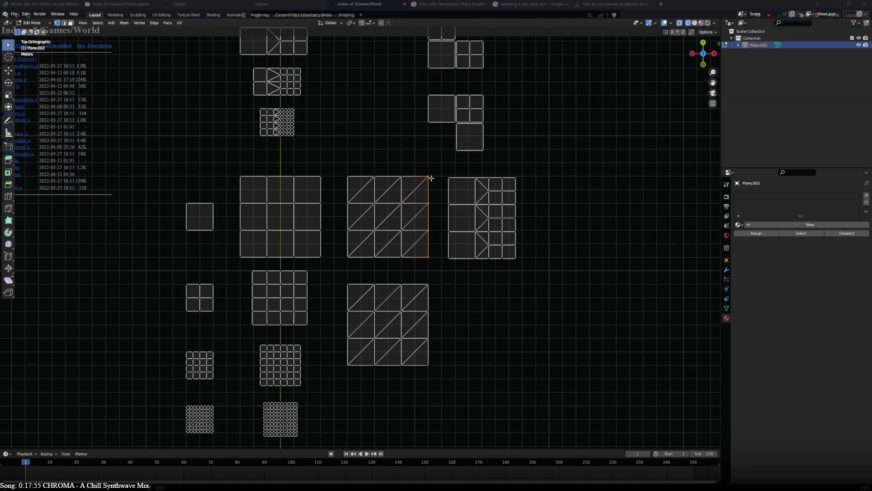
pyautogui.press('x')
# Delete the left column of vertices from the transition tile.
pyautogui.click(450, 178)
pyautogui.keyDown('ctrl'); pyautogui.click(448, 205); pyautogui.keyUp('ctrl')
pyautogui.keyDown('ctrl'); pyautogui.click(448, 232); pyautogui.keyUp('ctrl')
pyautogui.keyDown('ctrl'); pyautogui.click(448, 258); pyautogui.keyUp('ctrl')
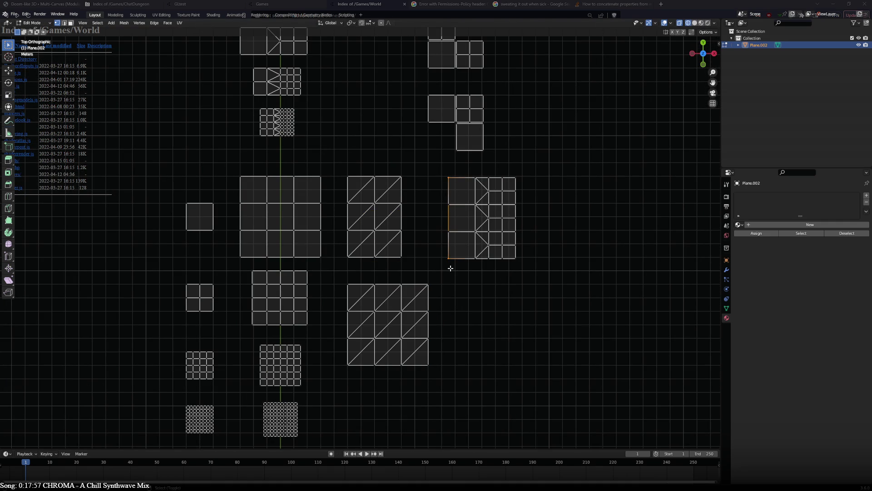
pyautogui.press('x')
pyautogui.click(450, 269)
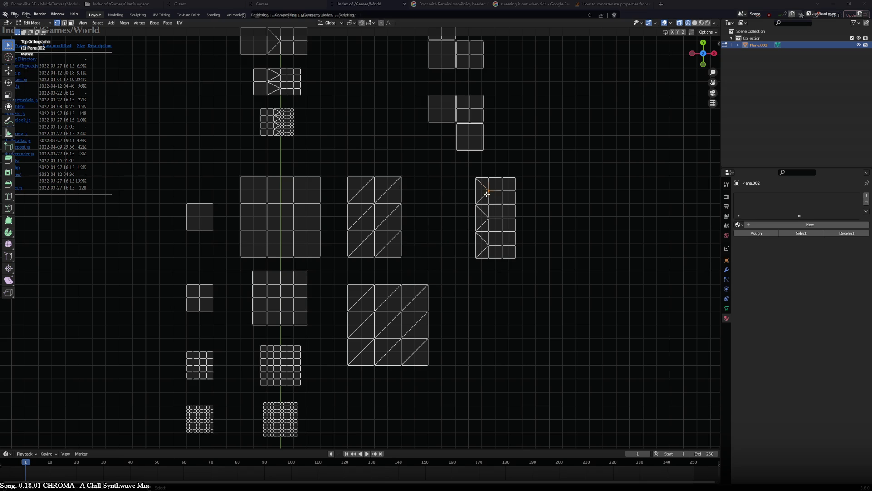
# Move the whole transition tile 5 m to the left.
pyautogui.keyDown('ctrl'); pyautogui.click(495, 259); pyautogui.keyUp('ctrl')
pyautogui.hotkey('ctrl', 'l')
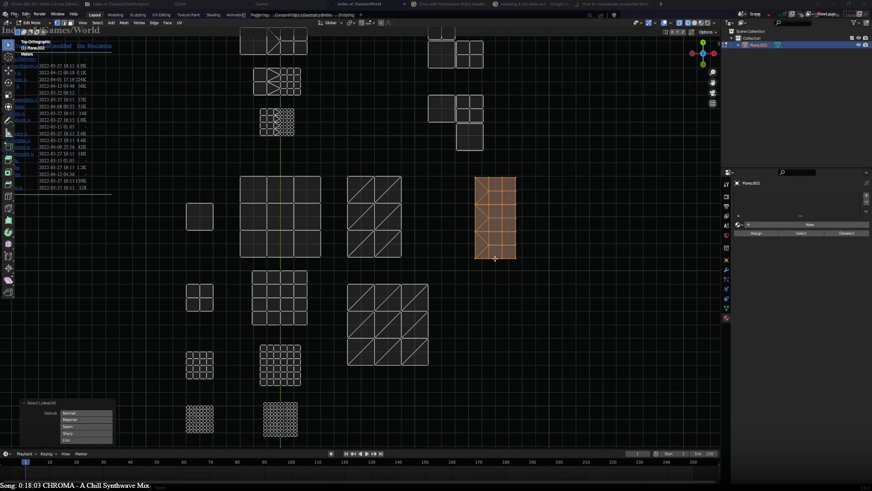
pyautogui.press('g')
pyautogui.click(422, 255)
pyautogui.scroll(5, 422, 256)
# Butt the transition tile against the triangle grid and select both meshes.
pyautogui.press('g')
pyautogui.click(411, 252)
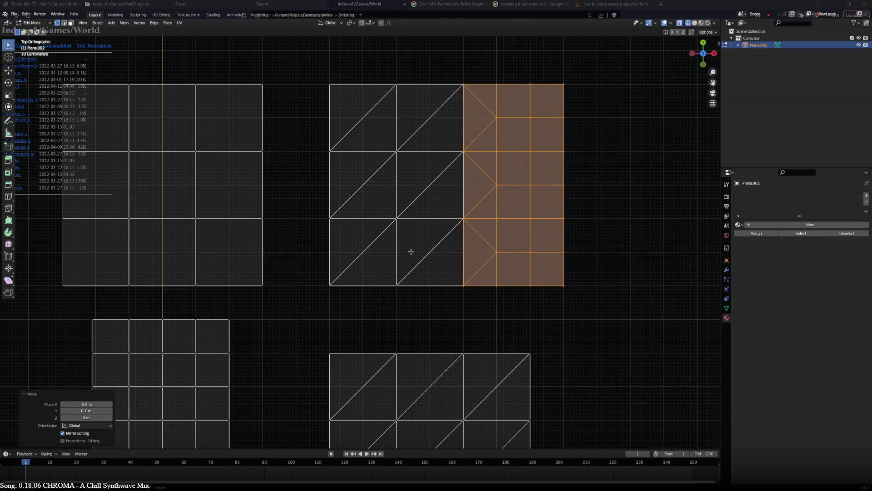
pyautogui.keyDown('ctrl'); pyautogui.click(400, 219); pyautogui.keyUp('ctrl')
pyautogui.hotkey('ctrl', 'l')
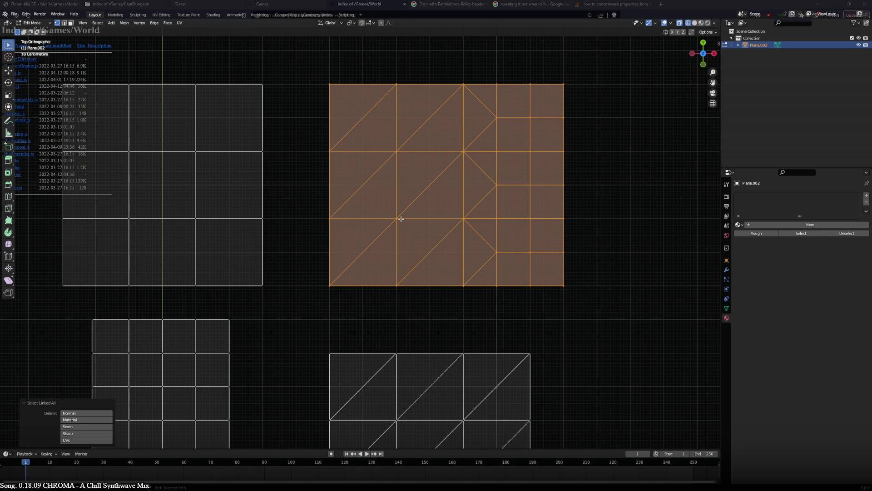
# Merge the overlapping vertices by distance, then select the lower triangle grid.
pyautogui.press('j')
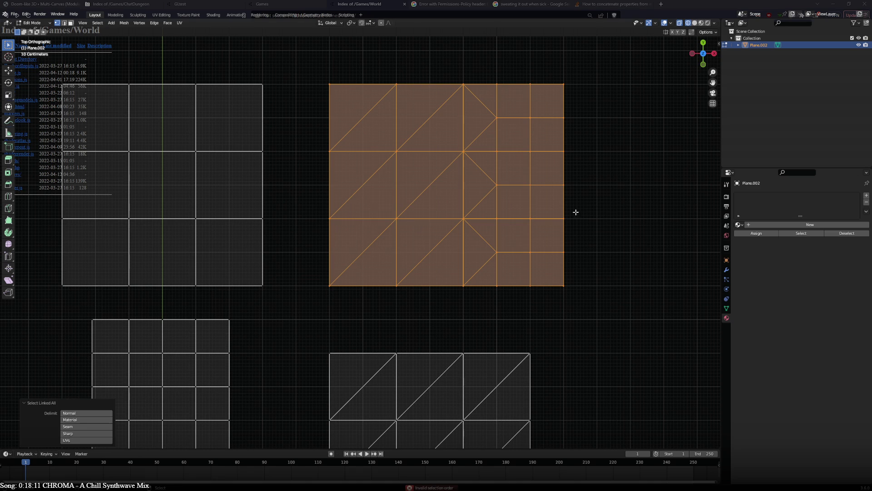
pyautogui.rightClick(617, 217)
pyautogui.moveTo(604, 336)
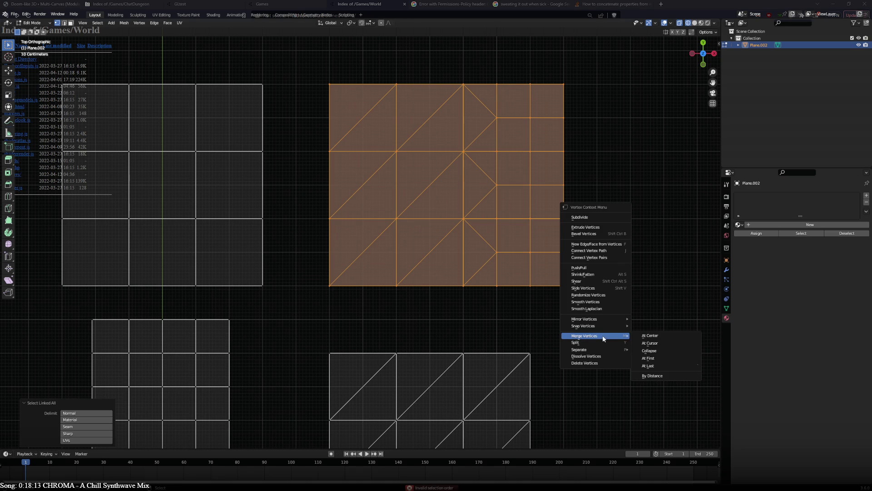
pyautogui.click(649, 376)
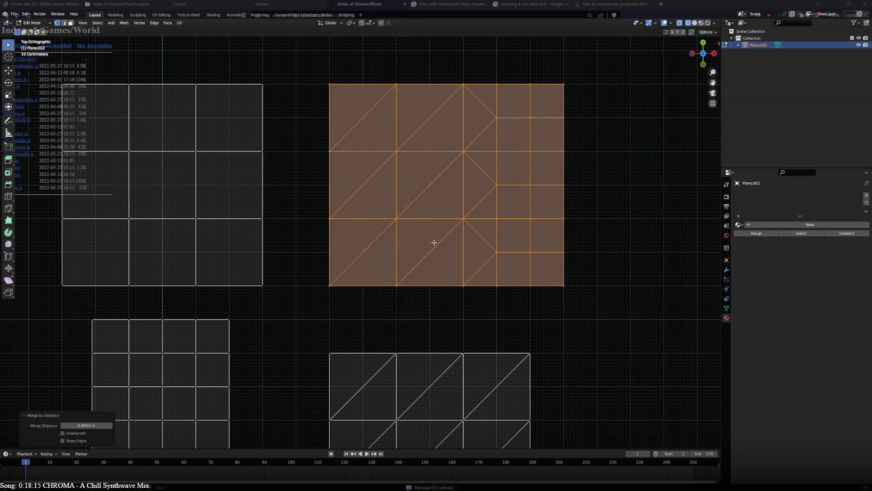
pyautogui.scroll(-5, 429, 250)
pyautogui.scroll(1, 435, 238)
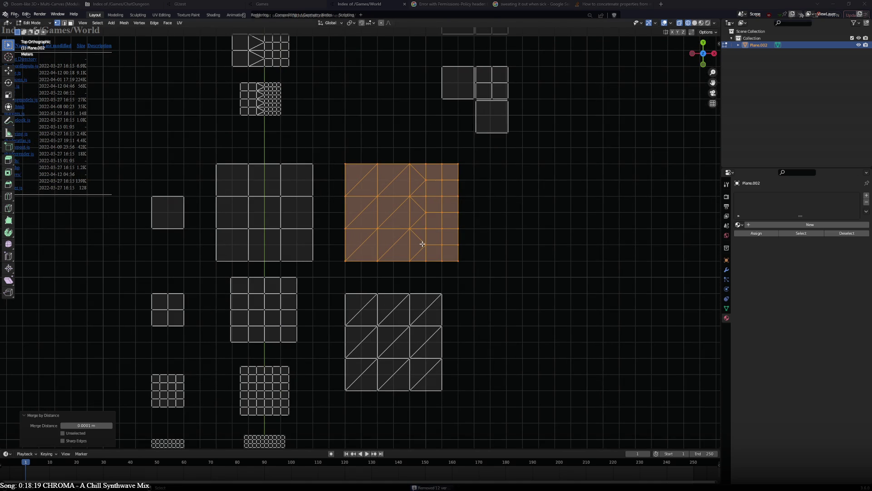
pyautogui.click(412, 322)
pyautogui.hotkey('ctrl', 'l')
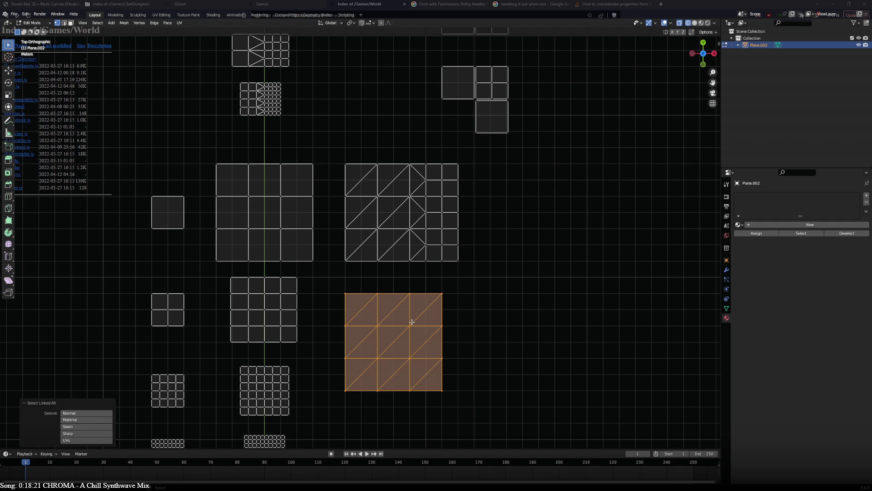
# Duplicate the lower triangle grid to the upper right and move the top-left strip right.
pyautogui.scroll(-2, 412, 322)
pyautogui.keyDown('shift'); pyautogui.moveTo(427, 265); pyautogui.dragTo(305, 286, button='middle'); pyautogui.keyUp('shift')
pyautogui.hotkey('shift', 'd')
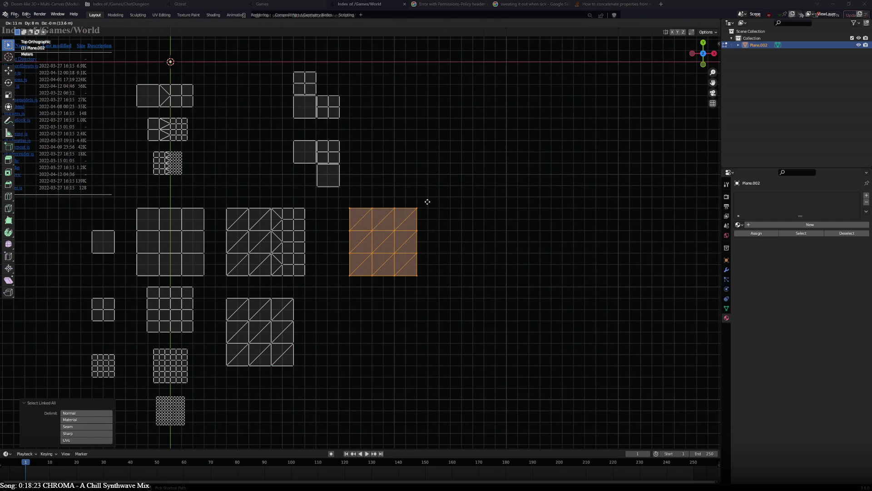
pyautogui.click(427, 203)
pyautogui.click(199, 89)
pyautogui.hotkey('ctrl', 'l')
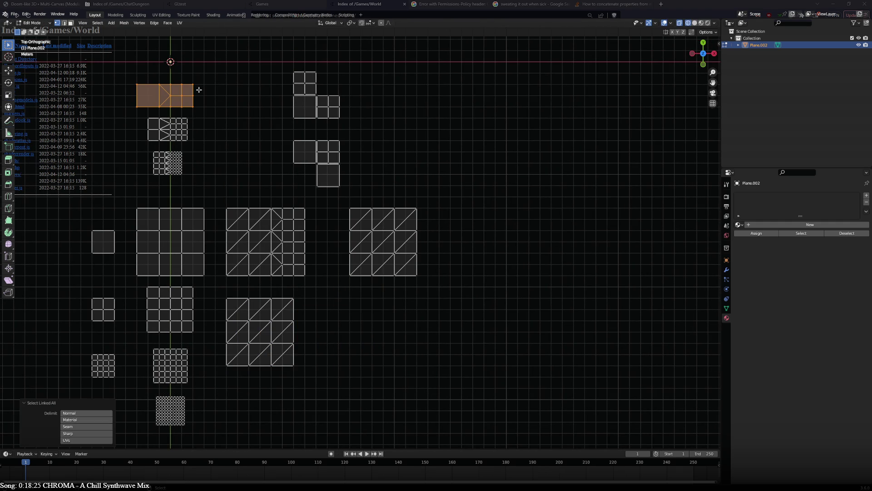
pyautogui.press('g')
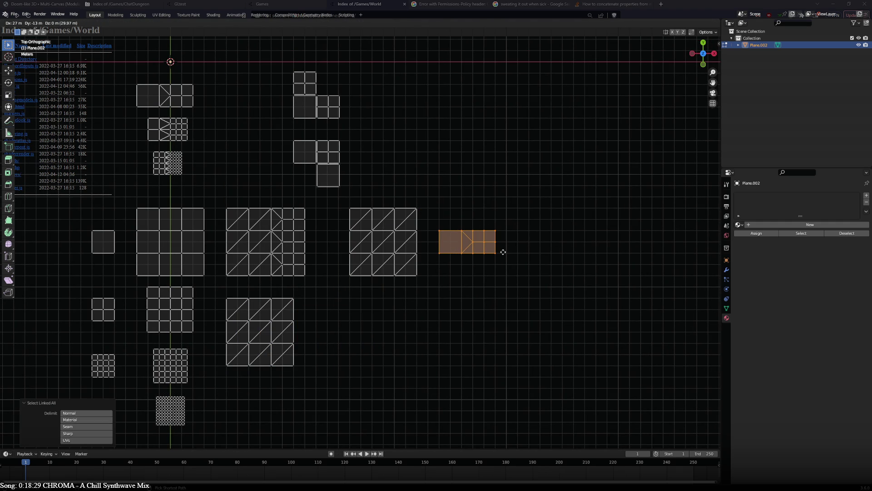
pyautogui.click(503, 252)
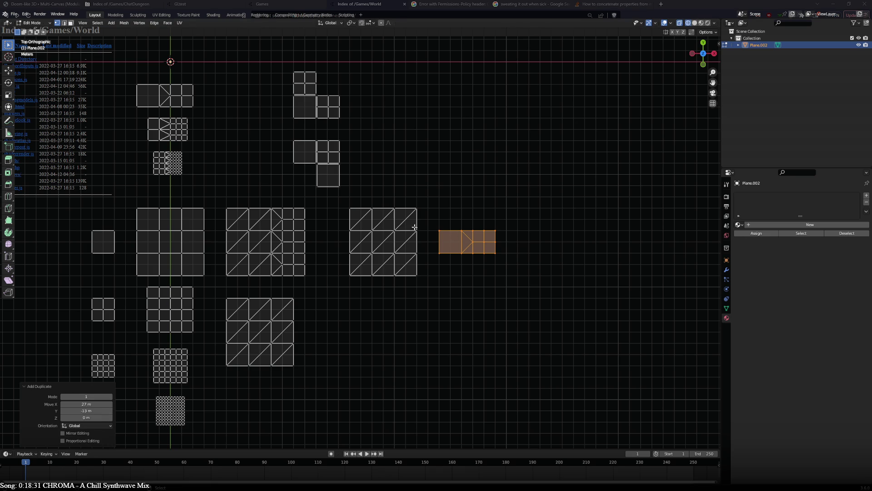
# Delete the triangulated tile's top row and right column of vertices.
pyautogui.keyDown('ctrl'); pyautogui.click(390, 209); pyautogui.keyUp('ctrl')
pyautogui.keyDown('ctrl'); pyautogui.click(416, 264); pyautogui.keyUp('ctrl')
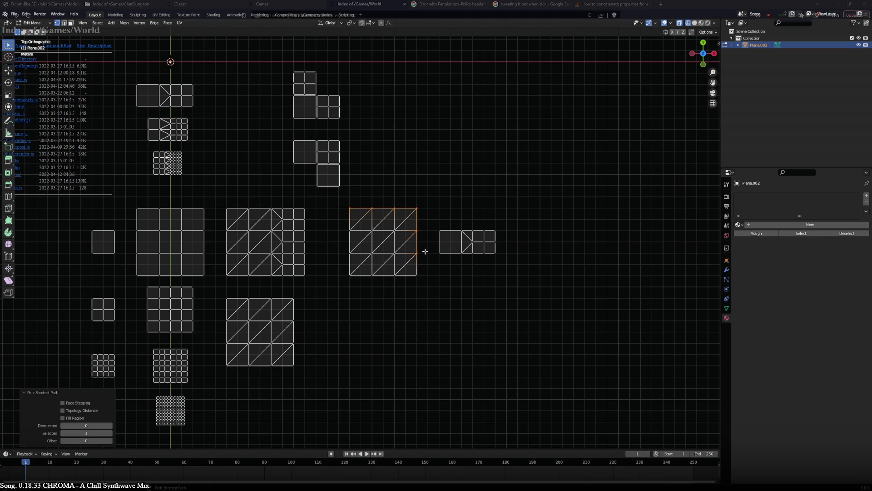
pyautogui.press('x')
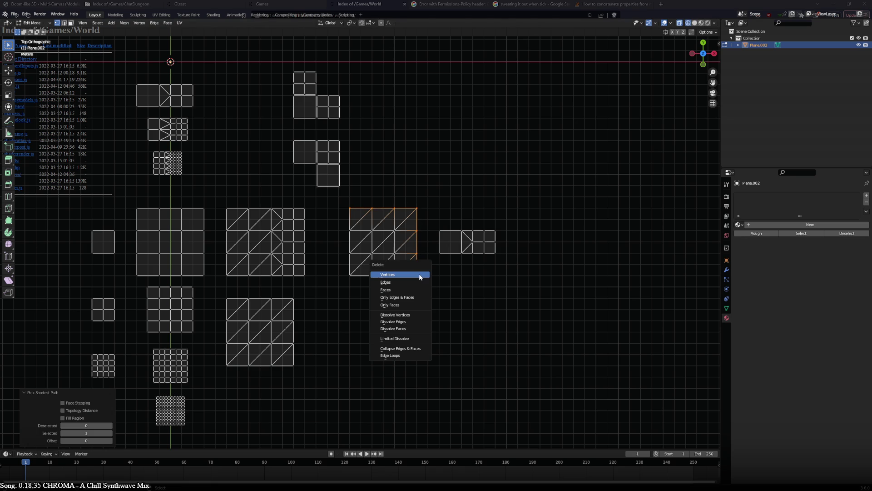
pyautogui.click(420, 275)
pyautogui.click(443, 246)
# Remove the strip's leftmost square and set the strip against the trimmed tile.
pyautogui.keyDown('ctrl'); pyautogui.click(443, 232); pyautogui.keyUp('ctrl')
pyautogui.press('x')
pyautogui.click(443, 232)
pyautogui.hotkey('ctrl', 'l')
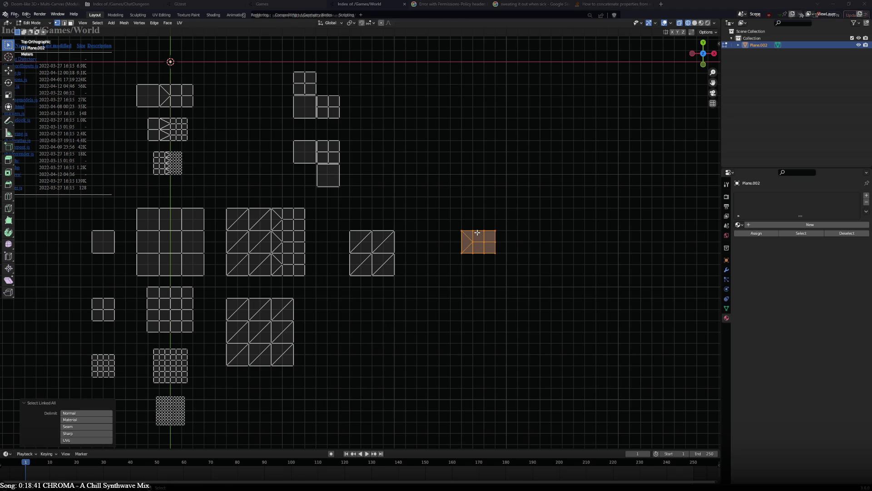
pyautogui.press('g')
pyautogui.click(399, 239)
# Duplicate the strip 2 m below and rotate the copy 90 degrees.
pyautogui.hotkey('shift', 'd')
pyautogui.click(418, 282)
pyautogui.press('r')
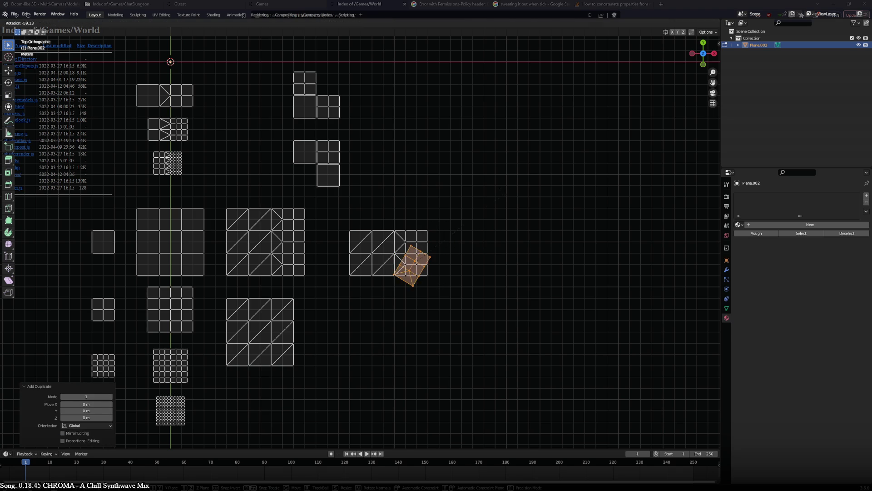
pyautogui.click(456, 161)
# Move the rotated strip copy roughly above the triangulated tile.
pyautogui.press('g')
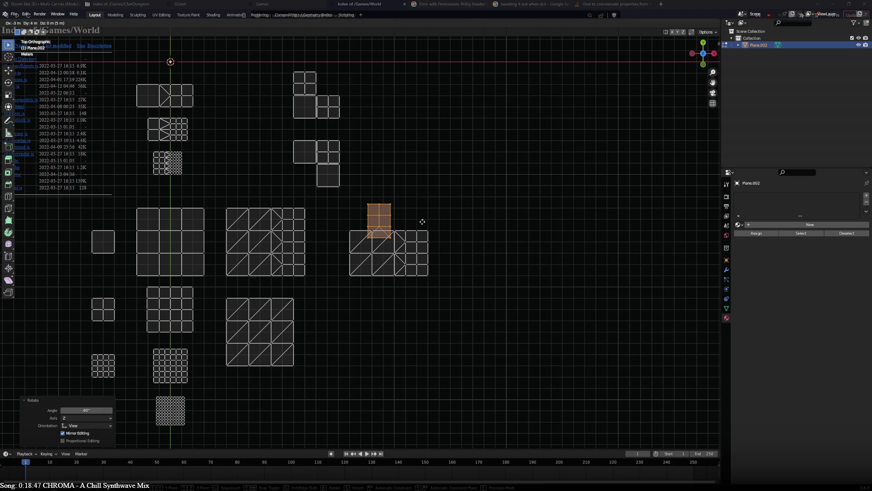
pyautogui.click(424, 290)
pyautogui.scroll(7, 424, 290)
pyautogui.press('g')
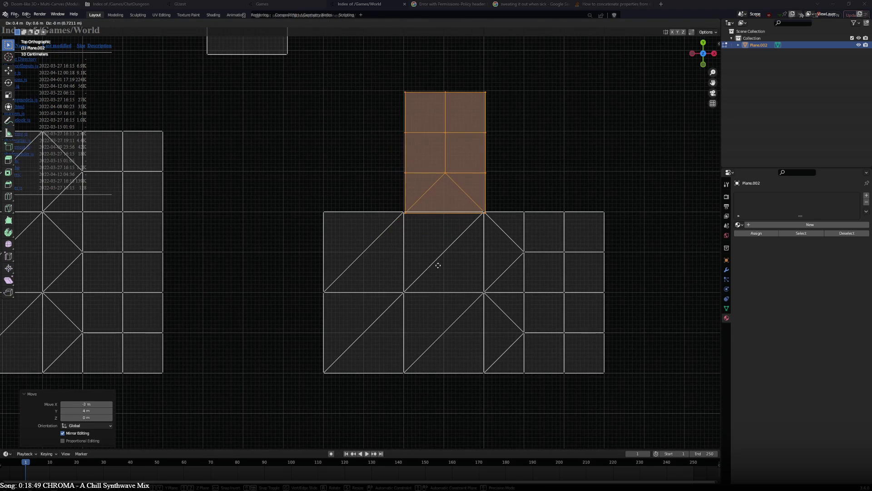
pyautogui.click(438, 260)
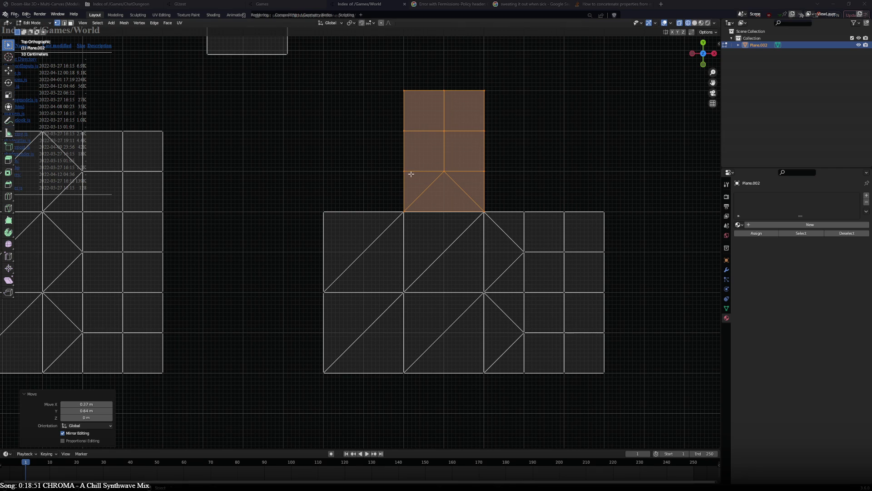
# Snap the strip exactly onto the tile's vertices, then set snapping back to Increment.
pyautogui.click(349, 23)
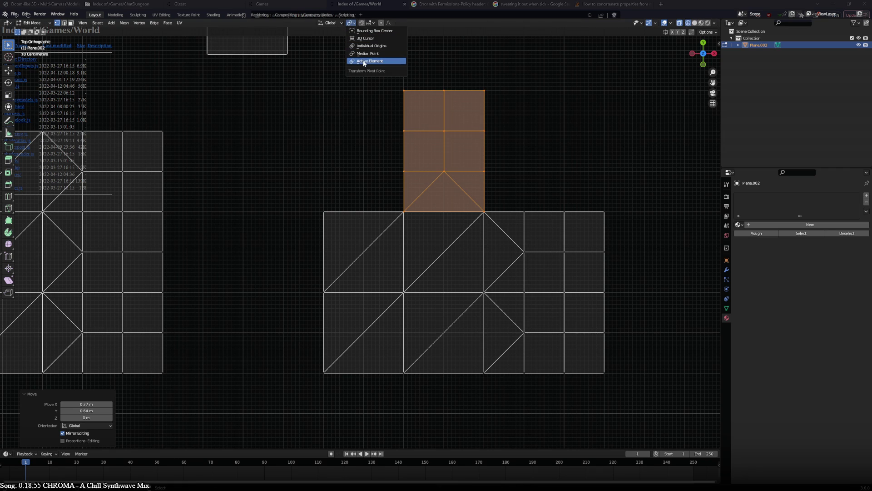
pyautogui.click(370, 23)
pyautogui.click(350, 50)
pyautogui.press('g')
pyautogui.click(485, 207)
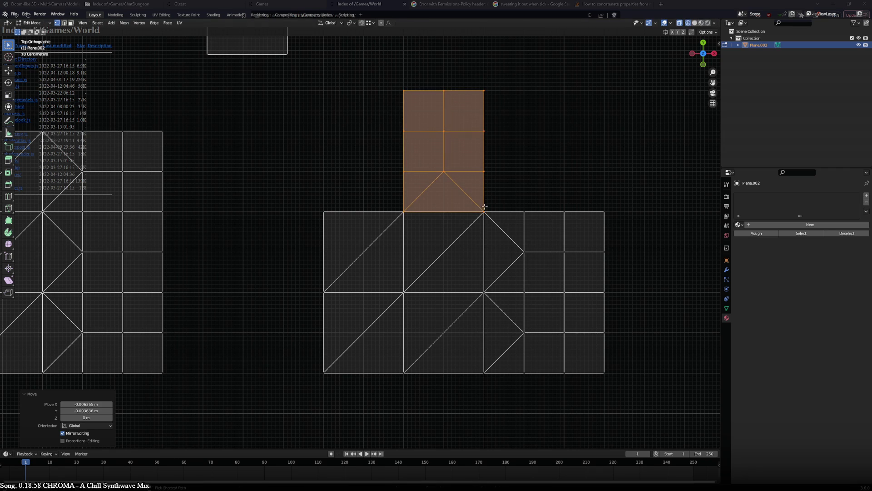
pyautogui.click(373, 24)
pyautogui.click(369, 43)
# Add a second copy of the strip 2 m to the left.
pyautogui.scroll(-1, 457, 215)
pyautogui.press('g')
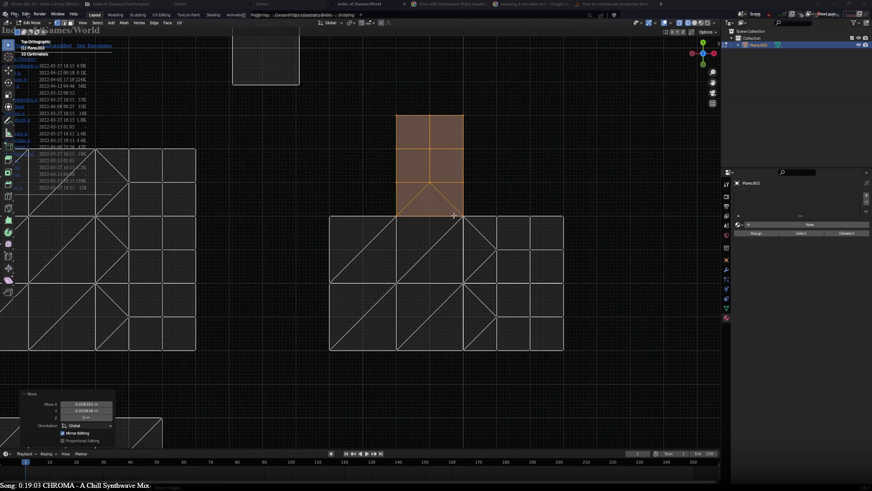
pyautogui.click(386, 215)
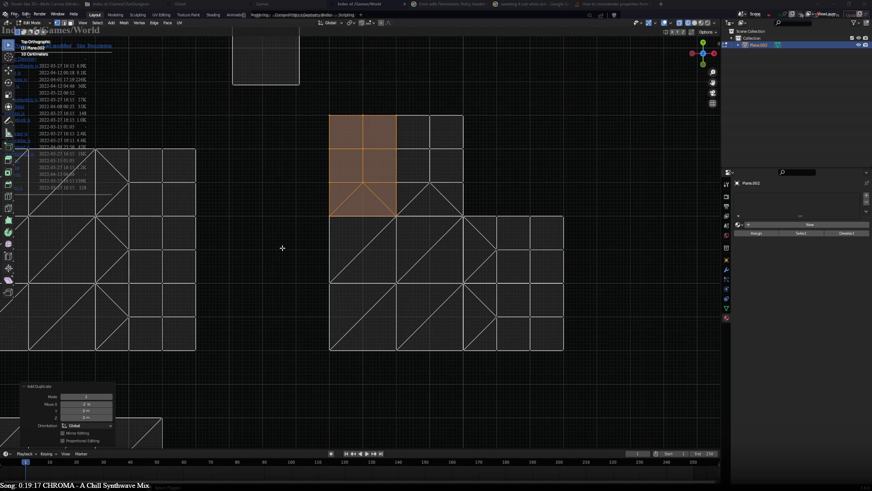
# Pan across the remaining tiles, undo the selection and pick the 4×4 grid tile.
pyautogui.keyDown('shift'); pyautogui.moveTo(282, 247); pyautogui.dragTo(462, 228, button='middle'); pyautogui.keyUp('shift')
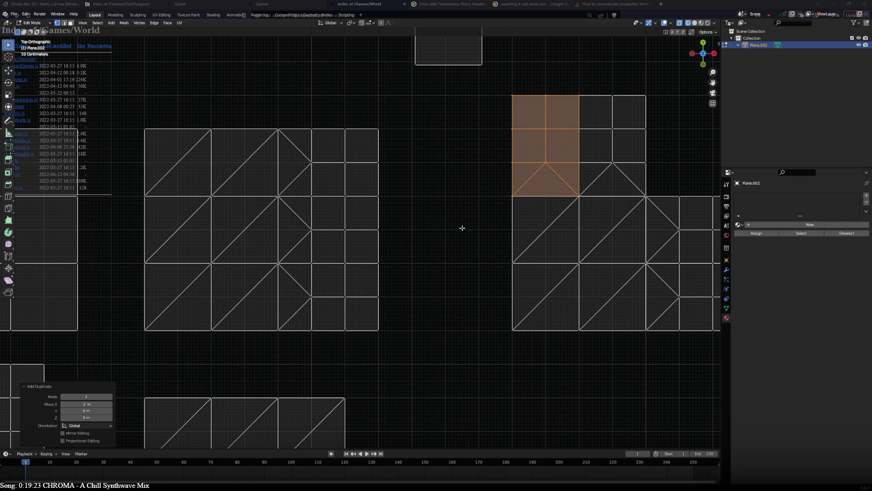
pyautogui.scroll(-4, 382, 222)
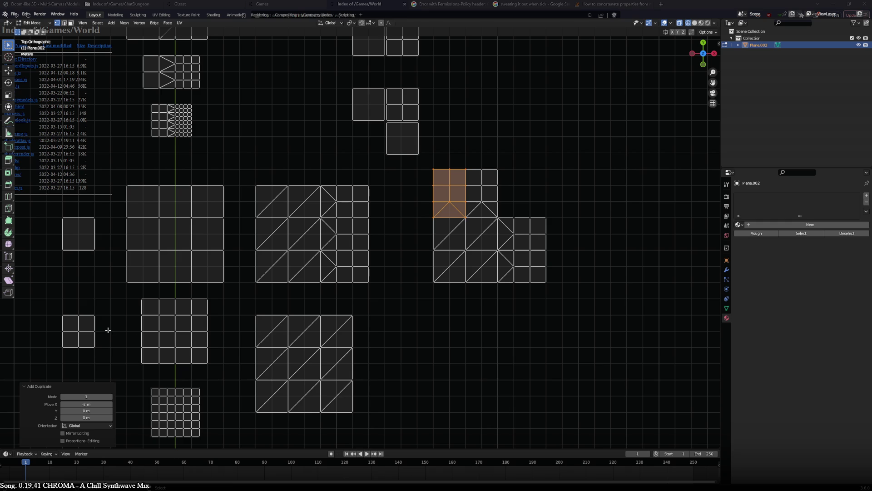
pyautogui.hotkey('ctrl', 'z')
pyautogui.click(190, 329)
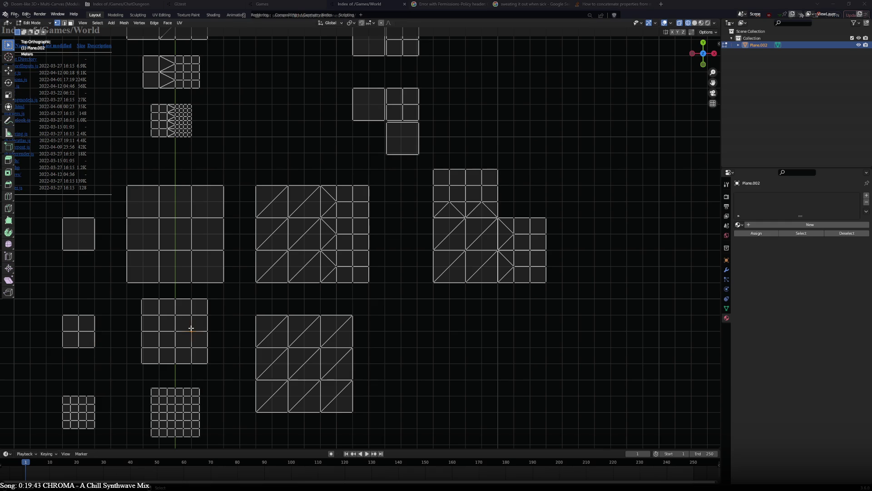
pyautogui.hotkey('ctrl', 'l')
pyautogui.press('g')
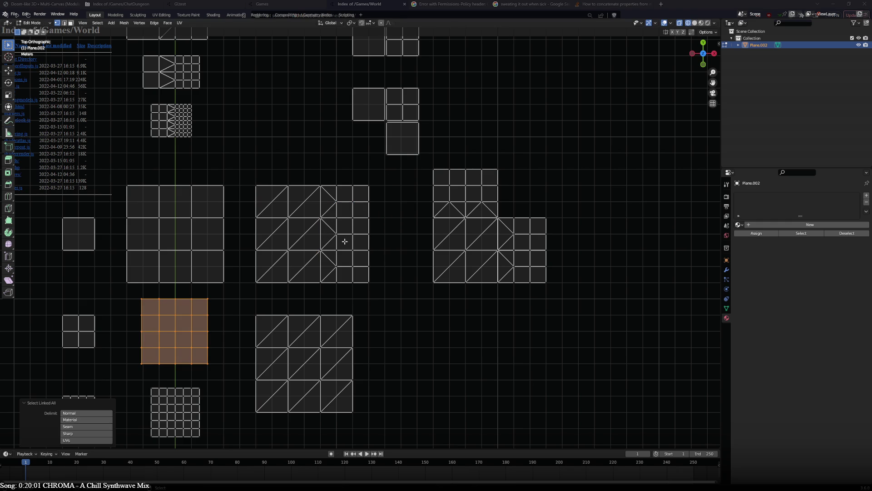
pyautogui.hotkey('alt', 'a')
pyautogui.moveTo(253, 177); pyautogui.dragTo(265, 291)
pyautogui.moveTo(262, 223)
pyautogui.mouseDown()
pyautogui.moveTo(275, 185)
pyautogui.moveTo(376, 189)
pyautogui.moveTo(370, 253)
pyautogui.moveTo(381, 285)
pyautogui.moveTo(266, 287)
pyautogui.mouseUp()
pyautogui.press('x')
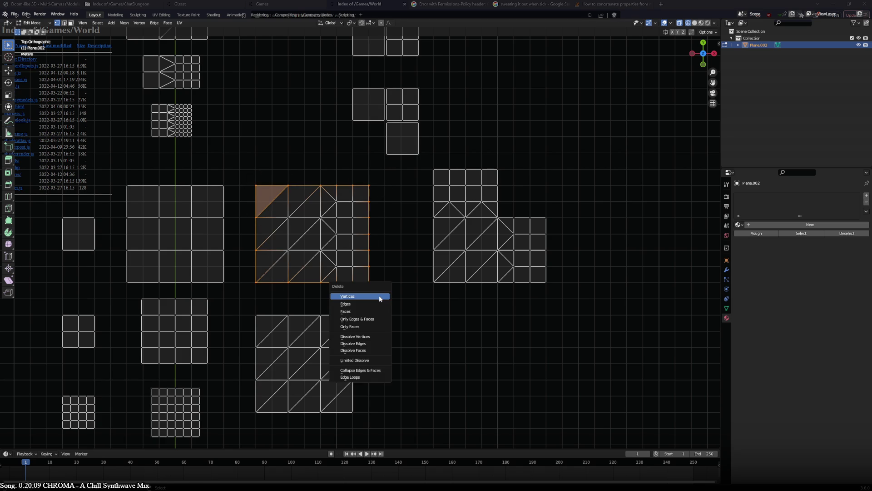
pyautogui.click(380, 299)
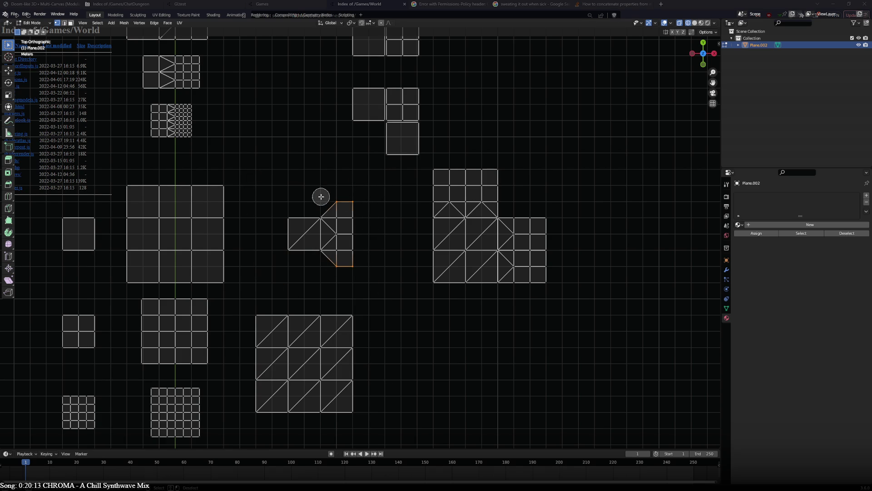
pyautogui.press('Escape')
pyautogui.hotkey('ctrl', 'z')
pyautogui.hotkey('ctrl', 'z')
pyautogui.click(331, 218)
pyautogui.keyDown('shift'); pyautogui.click(344, 218); pyautogui.keyUp('shift')
pyautogui.keyDown('shift'); pyautogui.click(353, 226); pyautogui.keyUp('shift')
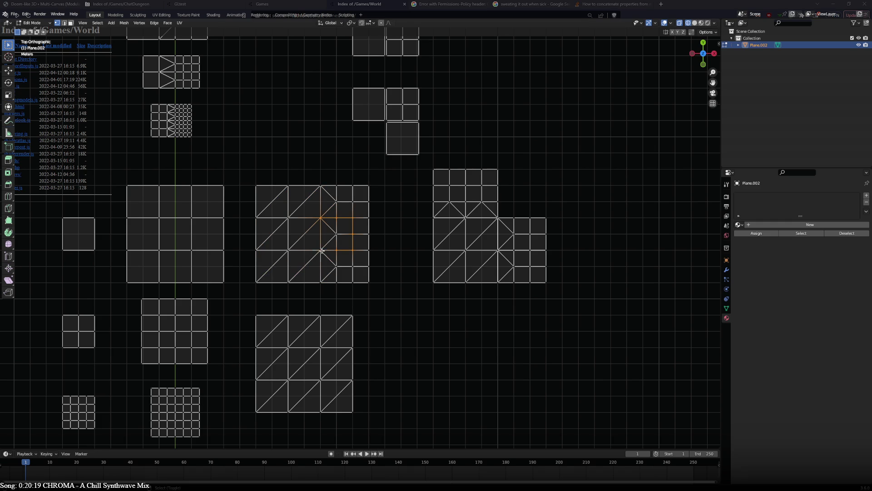
pyautogui.keyDown('ctrl'); pyautogui.keyDown('shift'); pyautogui.click(332, 235); pyautogui.keyUp('shift'); pyautogui.keyUp('ctrl')
pyautogui.press('ctrl+KP_Add')
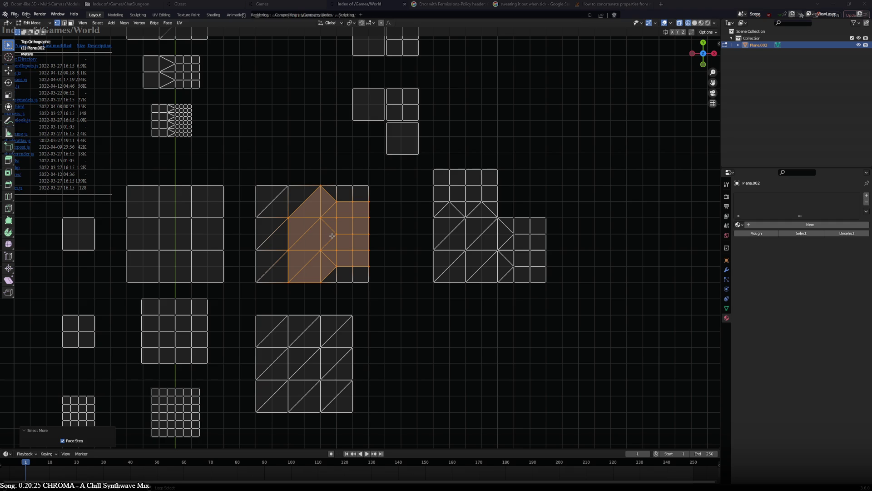
pyautogui.hotkey('ctrl', 'i')
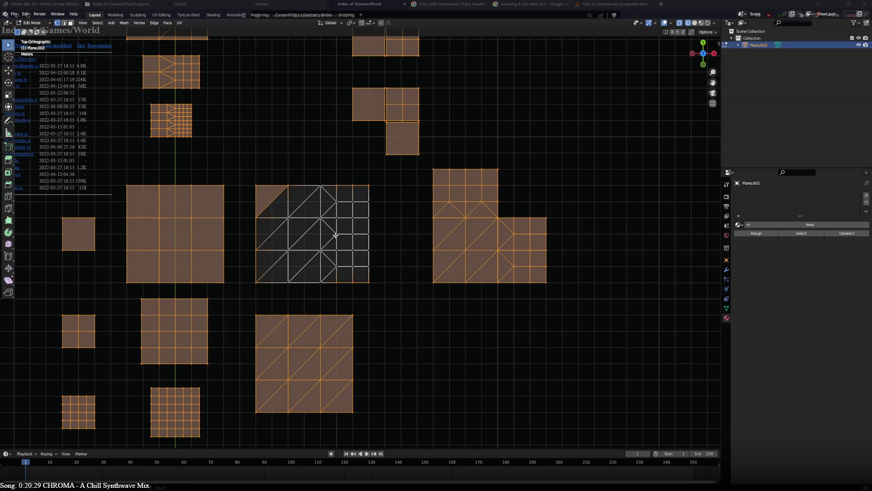
pyautogui.click(335, 235)
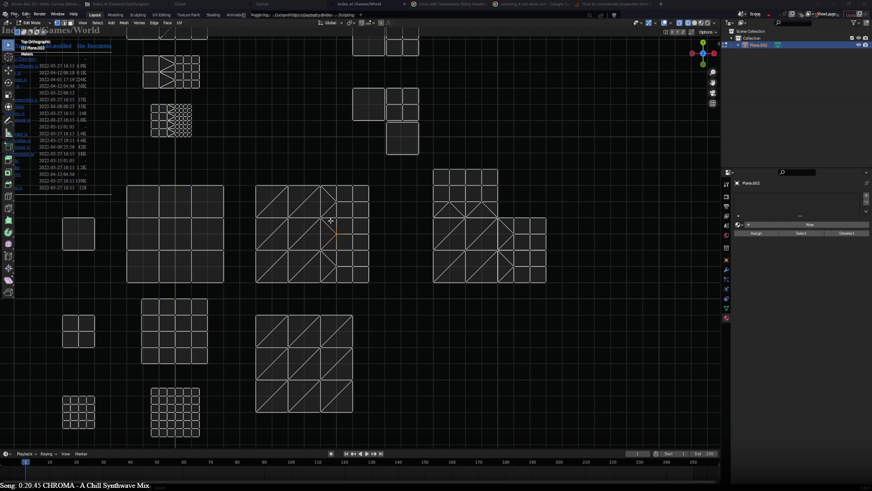
pyautogui.scroll(-2, 357, 243)
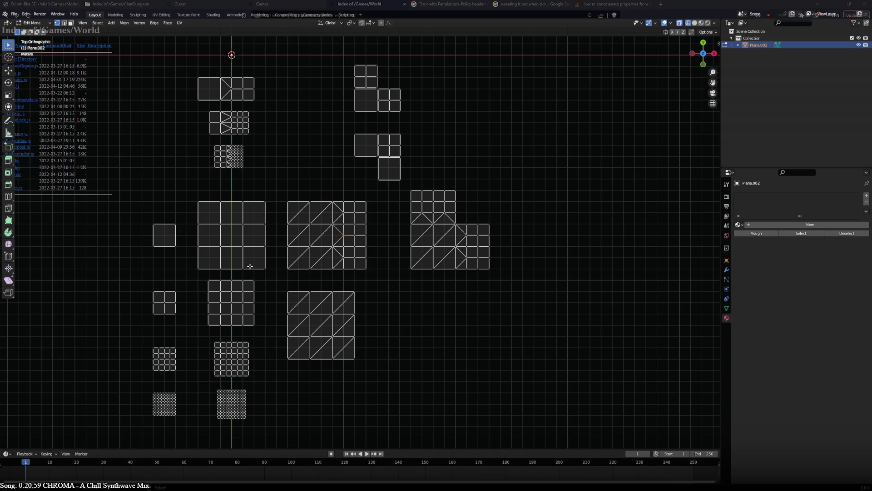
# Delete the middle triangulated tile's rightmost vertex column.
pyautogui.scroll(3, 249, 265)
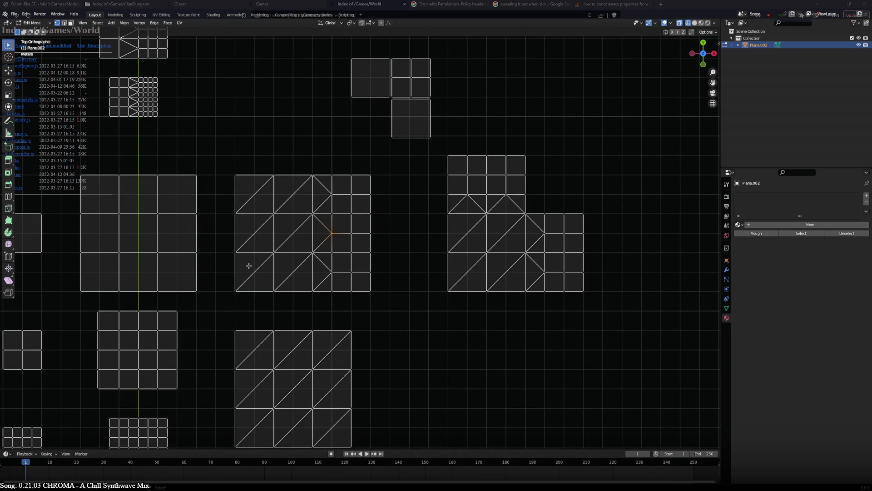
pyautogui.moveTo(245, 266)
pyautogui.keyDown('shift'); pyautogui.mouseDown(button='middle')
pyautogui.moveTo(339, 224)
pyautogui.moveTo(287, 235)
pyautogui.mouseUp(button='middle'); pyautogui.keyUp('shift')
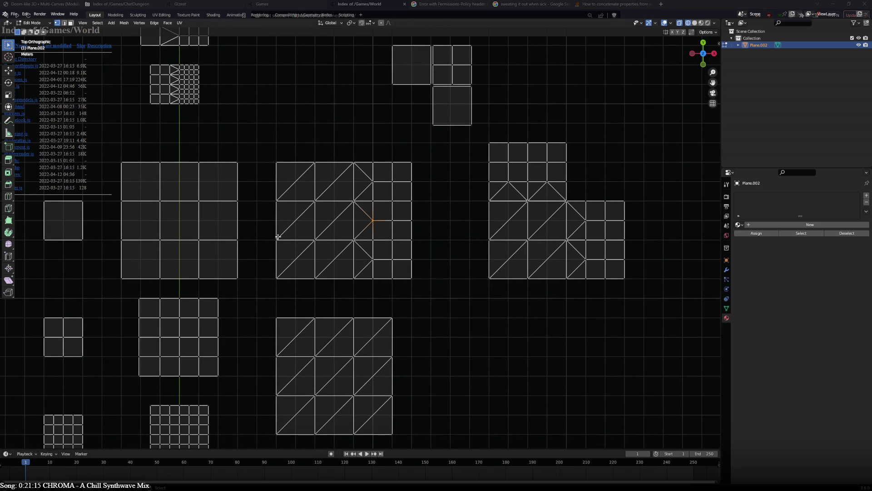
pyautogui.moveTo(411, 168); pyautogui.dragTo(412, 284)
pyautogui.press('x')
pyautogui.click(411, 273)
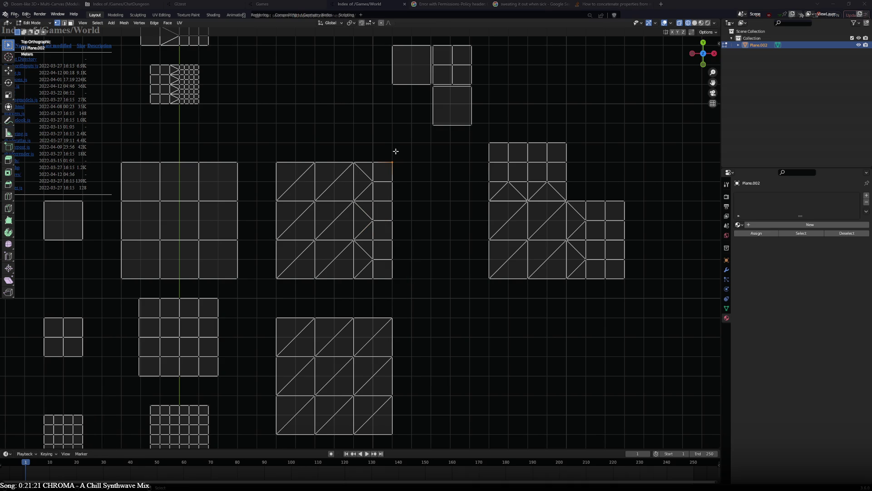
# Delete the tile's top-right and bottom-right corner faces.
pyautogui.keyDown('shift'); pyautogui.click(377, 164); pyautogui.keyUp('shift')
pyautogui.keyDown('shift'); pyautogui.click(380, 277); pyautogui.keyUp('shift')
pyautogui.press('x')
pyautogui.click(383, 292)
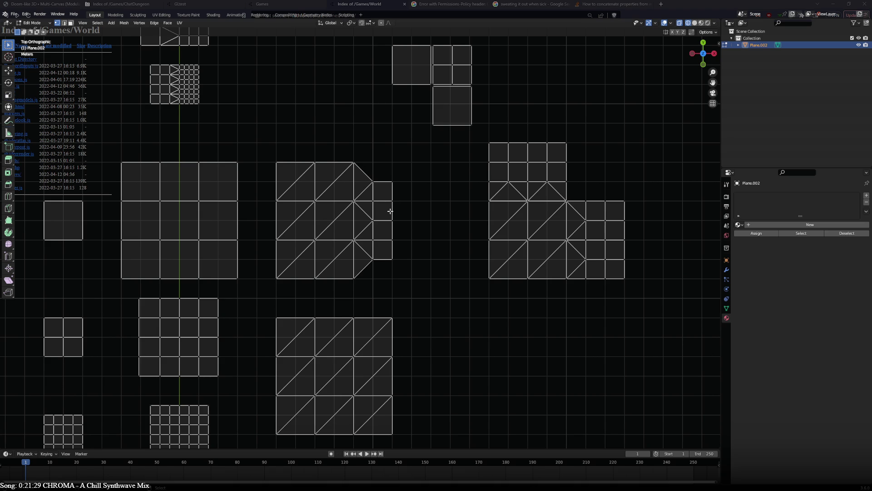
# Fill diagonal edges across both right corners and remove the bottom-right corner vertex.
pyautogui.keyDown('shift'); pyautogui.click(392, 240); pyautogui.keyUp('shift')
pyautogui.keyDown('shift'); pyautogui.click(374, 259); pyautogui.keyUp('shift')
pyautogui.press('f')
pyautogui.click(393, 259)
pyautogui.press('x')
pyautogui.click(395, 262)
pyautogui.keyDown('shift'); pyautogui.click(392, 182); pyautogui.keyUp('shift')
pyautogui.keyDown('shift'); pyautogui.click(373, 200); pyautogui.keyUp('shift')
pyautogui.press('f')
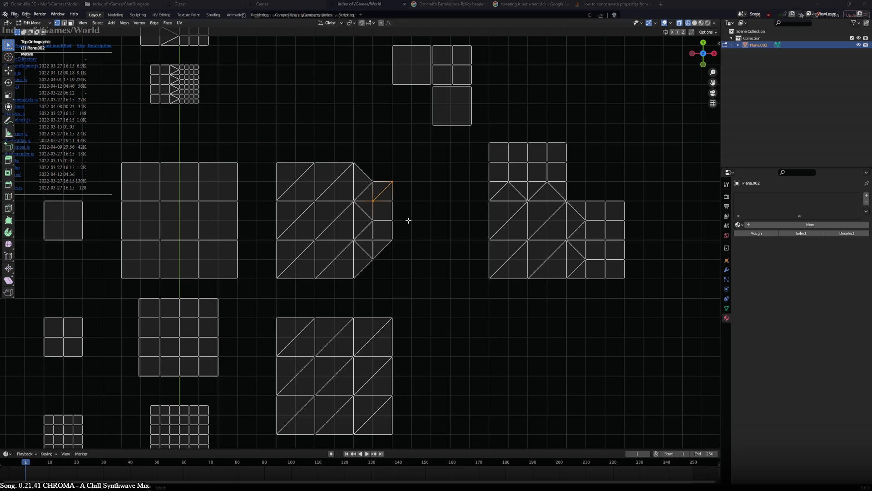
# Undo the last four corner edits and pan toward the small grid tiles.
pyautogui.hotkey('ctrl', 'z')
pyautogui.hotkey('ctrl', 'z')
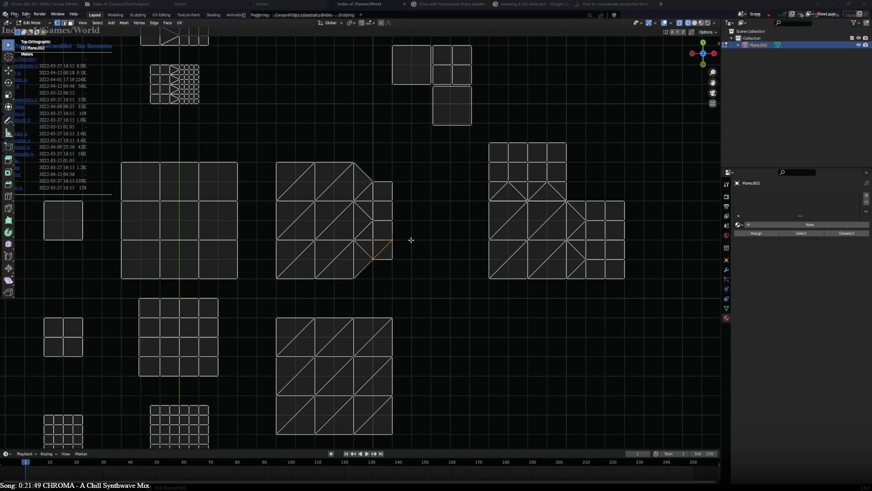
pyautogui.hotkey('ctrl', 'z')
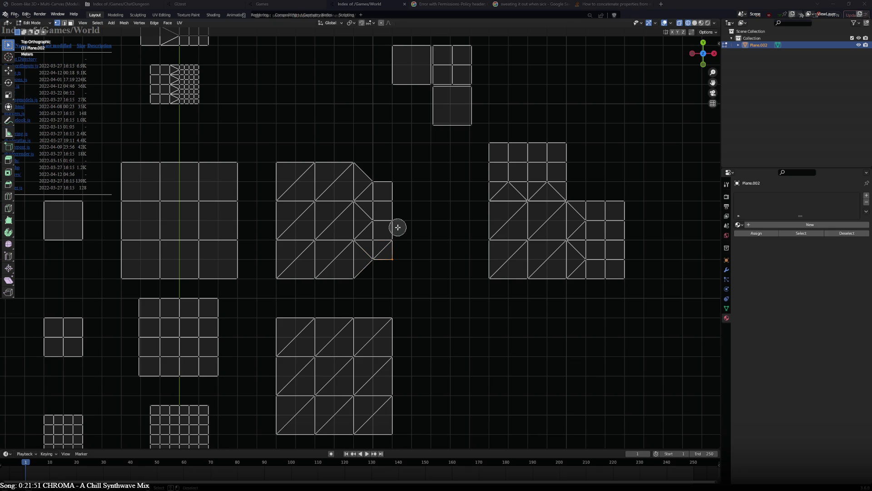
pyautogui.hotkey('ctrl', 'z')
pyautogui.hotkey('ctrl', 'z')
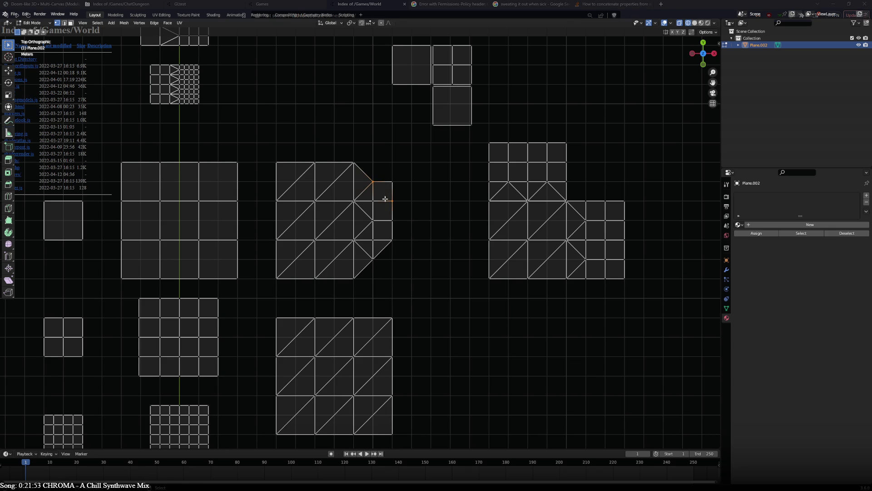
pyautogui.hotkey('ctrl', 'z')
pyautogui.keyDown('shift'); pyautogui.moveTo(379, 242); pyautogui.dragTo(520, 60, button='middle'); pyautogui.keyUp('shift')
pyautogui.scroll(1, 294, 236)
pyautogui.click(305, 175)
pyautogui.keyDown('shift'); pyautogui.click(283, 198); pyautogui.keyUp('shift')
pyautogui.press('j')
pyautogui.click(305, 176)
pyautogui.keyDown('shift'); pyautogui.click(328, 198); pyautogui.keyUp('shift')
pyautogui.press('j')
pyautogui.click(328, 198)
pyautogui.keyDown('shift'); pyautogui.click(305, 221); pyautogui.keyUp('shift')
pyautogui.press('j')
pyautogui.click(305, 221)
pyautogui.keyDown('shift'); pyautogui.click(283, 198); pyautogui.keyUp('shift')
pyautogui.press('j')
pyautogui.scroll(-1, 300, 168)
pyautogui.click(330, 275)
pyautogui.scroll(4, 333, 288)
pyautogui.keyDown('shift'); pyautogui.click(316, 333); pyautogui.keyUp('shift')
pyautogui.press('j')
pyautogui.click(316, 366)
pyautogui.keyDown('shift'); pyautogui.click(298, 383); pyautogui.keyUp('shift')
pyautogui.press('j')
pyautogui.click(258, 379)
pyautogui.keyDown('shift'); pyautogui.click(248, 367); pyautogui.keyUp('shift')
pyautogui.press('j')
pyautogui.click(248, 332)
pyautogui.keyDown('shift'); pyautogui.click(265, 317); pyautogui.keyUp('shift')
pyautogui.press('j')
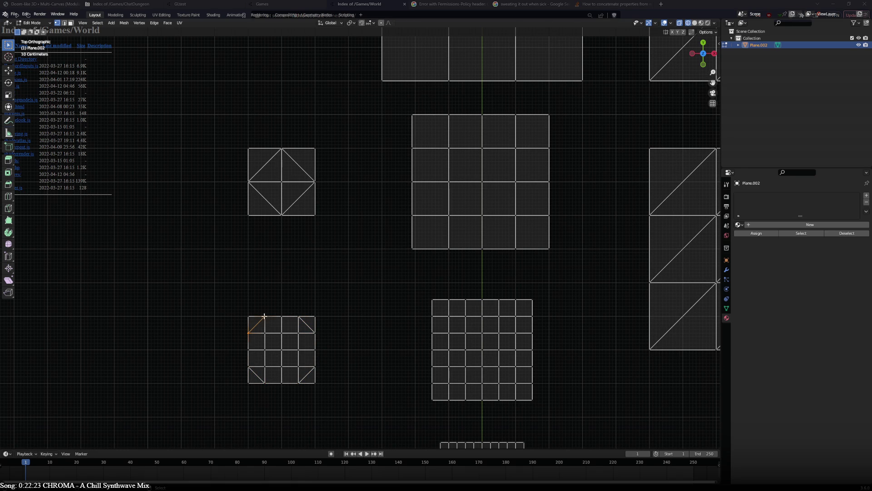
pyautogui.click(282, 317)
pyautogui.keyDown('shift'); pyautogui.click(265, 333); pyautogui.keyUp('shift')
pyautogui.press('j')
pyautogui.click(281, 332)
pyautogui.keyDown('shift'); pyautogui.click(299, 316); pyautogui.keyUp('shift')
pyautogui.press('j')
pyautogui.click(299, 333)
pyautogui.press('h')
pyautogui.hotkey('alt', 'h')
pyautogui.press('j')
pyautogui.click(315, 333)
pyautogui.keyDown('shift'); pyautogui.click(298, 349); pyautogui.keyUp('shift')
pyautogui.press('j')
pyautogui.click(314, 367)
pyautogui.keyDown('shift'); pyautogui.click(299, 350); pyautogui.keyUp('shift')
pyautogui.hotkey('ctrl', 'z')
pyautogui.hotkey('ctrl', 'z')
pyautogui.hotkey('ctrl', 'z')
pyautogui.hotkey('ctrl', 'z')
pyautogui.hotkey('ctrl', 'z')
pyautogui.press('j')
pyautogui.click(315, 350)
pyautogui.keyDown('shift'); pyautogui.click(298, 367); pyautogui.keyUp('shift')
pyautogui.press('j')
pyautogui.keyDown('shift'); pyautogui.click(282, 383); pyautogui.keyUp('shift')
pyautogui.press('j')
pyautogui.click(282, 383)
pyautogui.keyDown('shift'); pyautogui.click(265, 366); pyautogui.keyUp('shift')
pyautogui.press('j')
pyautogui.click(265, 367)
pyautogui.keyDown('shift'); pyautogui.click(248, 350); pyautogui.keyUp('shift')
pyautogui.press('j')
pyautogui.click(248, 349)
pyautogui.keyDown('shift'); pyautogui.click(264, 333); pyautogui.keyUp('shift')
pyautogui.press('j')
pyautogui.click(281, 333)
pyautogui.keyDown('shift'); pyautogui.click(265, 350); pyautogui.keyUp('shift')
pyautogui.press('j')
pyautogui.click(265, 349)
pyautogui.keyDown('shift'); pyautogui.click(281, 366); pyautogui.keyUp('shift')
pyautogui.press('j')
pyautogui.click(282, 366)
pyautogui.keyDown('shift'); pyautogui.click(299, 349); pyautogui.keyUp('shift')
pyautogui.press('j')
pyautogui.click(299, 349)
pyautogui.keyDown('shift'); pyautogui.click(281, 333); pyautogui.keyUp('shift')
pyautogui.press('j')
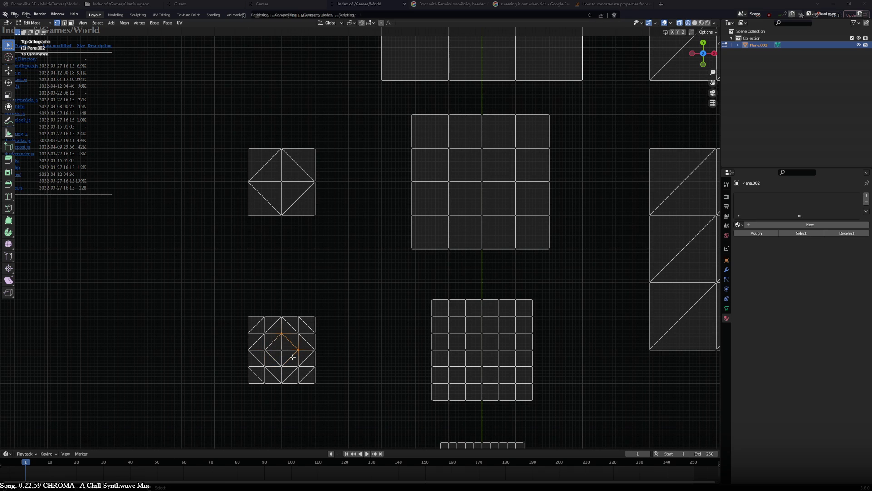
pyautogui.scroll(-2, 311, 322)
pyautogui.moveTo(500, 250)
pyautogui.keyDown('shift'); pyautogui.mouseDown(button='middle')
pyautogui.moveTo(400, 234)
pyautogui.moveTo(399, 179)
pyautogui.moveTo(301, 320)
pyautogui.moveTo(224, 396)
pyautogui.moveTo(319, 383)
pyautogui.moveTo(227, 393)
pyautogui.mouseUp(button='middle'); pyautogui.keyUp('shift')
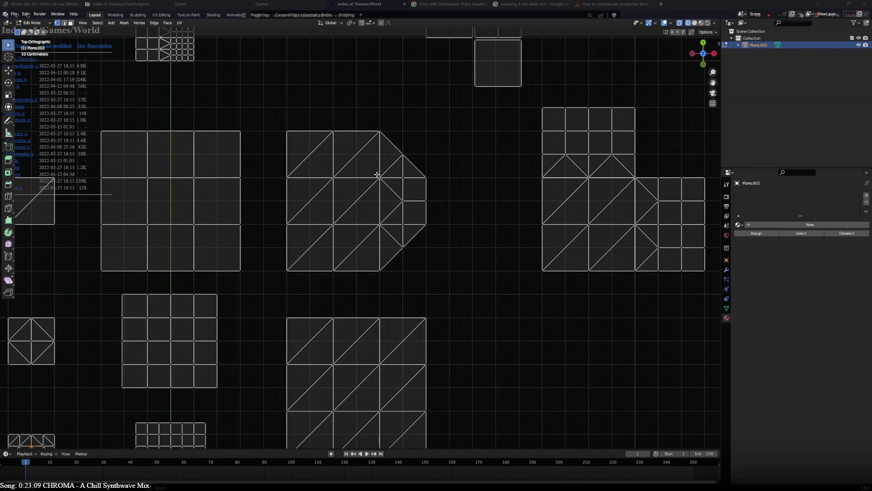
pyautogui.scroll(-2, 400, 192)
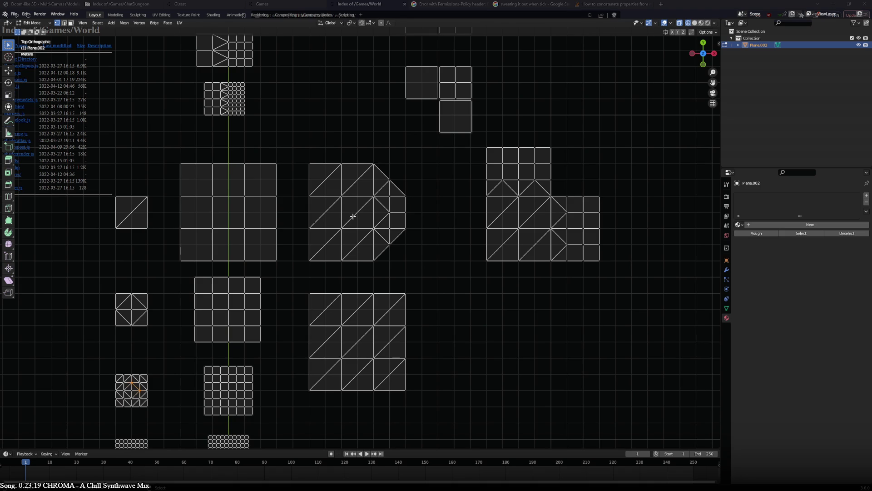
pyautogui.scroll(1, 357, 218)
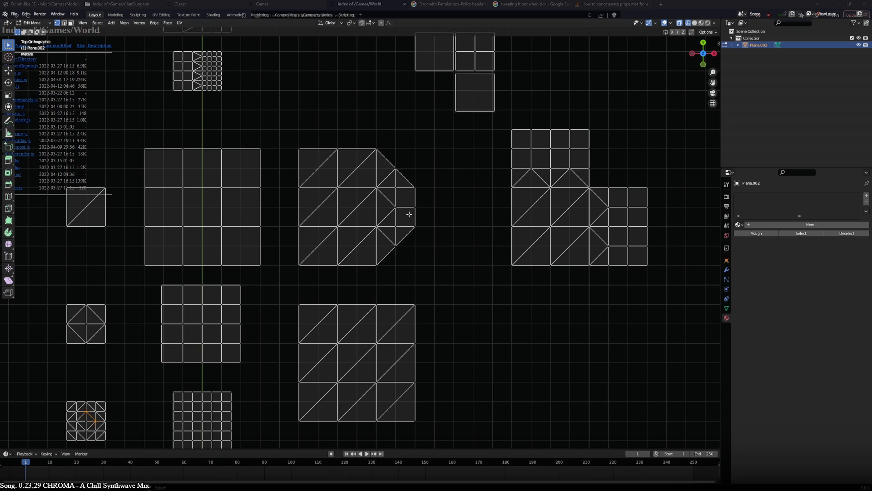
pyautogui.scroll(-1, 416, 209)
pyautogui.keyDown('shift'); pyautogui.moveTo(433, 224); pyautogui.dragTo(359, 218, button='middle'); pyautogui.keyUp('shift')
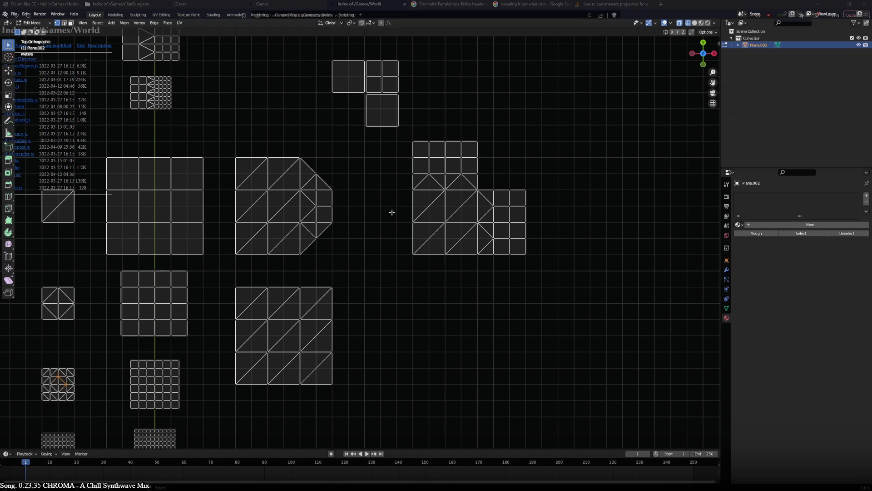
pyautogui.click(504, 217)
pyautogui.click(298, 220)
# Duplicate the clipped-corner tile and drop the copy below the corner tile.
pyautogui.hotkey('ctrl', 'l')
pyautogui.keyDown('shift'); pyautogui.moveTo(352, 238); pyautogui.dragTo(307, 203, button='middle'); pyautogui.keyUp('shift')
pyautogui.hotkey('shift', 'd')
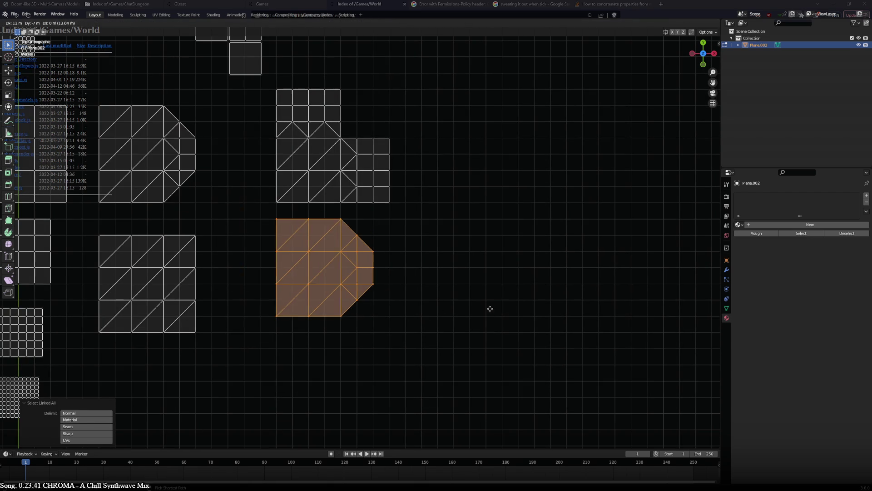
pyautogui.click(497, 312)
pyautogui.scroll(-3, 296, 171)
# Copy the top strip tile and place it down-right beside the new tile.
pyautogui.click(188, 74)
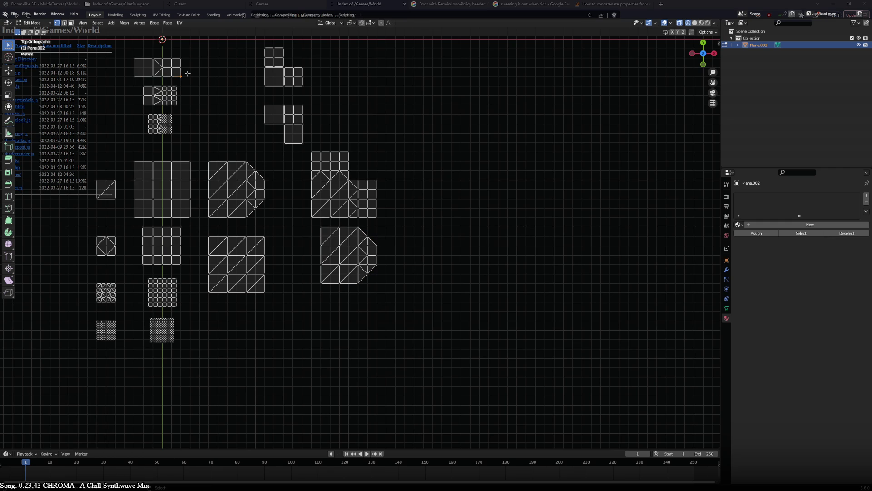
pyautogui.hotkey('ctrl', 'l')
pyautogui.press('g')
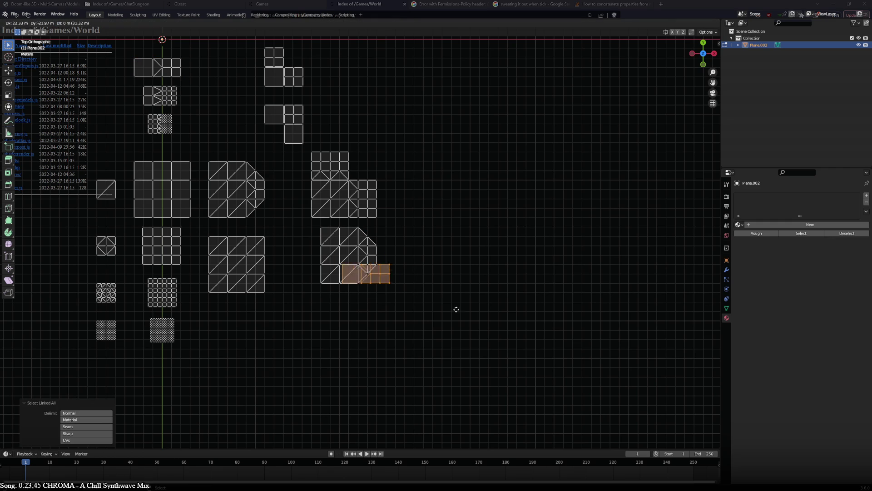
pyautogui.click(476, 323)
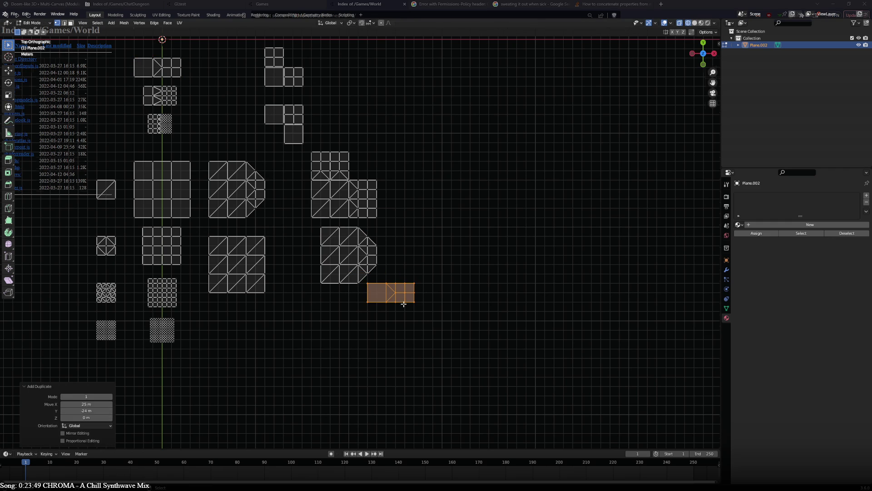
pyautogui.scroll(4, 359, 294)
pyautogui.keyDown('shift'); pyautogui.moveTo(360, 293); pyautogui.dragTo(456, 281, button='middle'); pyautogui.keyUp('shift')
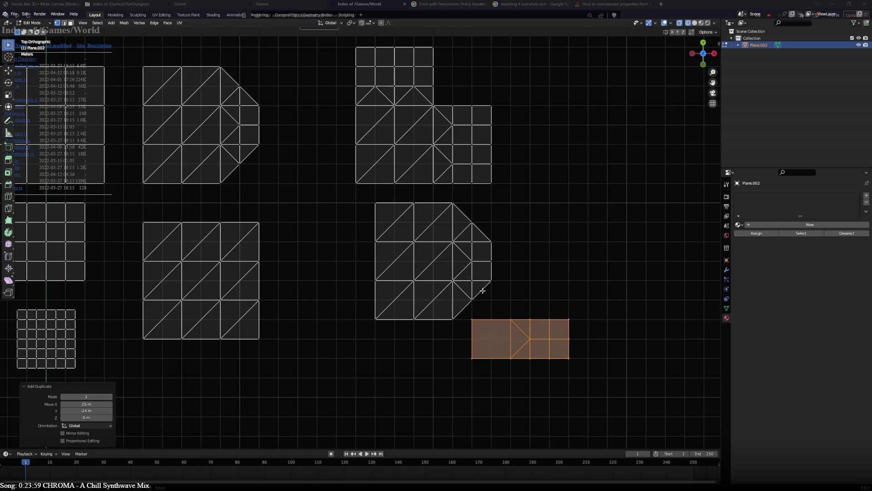
# Delete the stray strip copy's faces and pan across the lower tiles.
pyautogui.press('x')
pyautogui.click(482, 290)
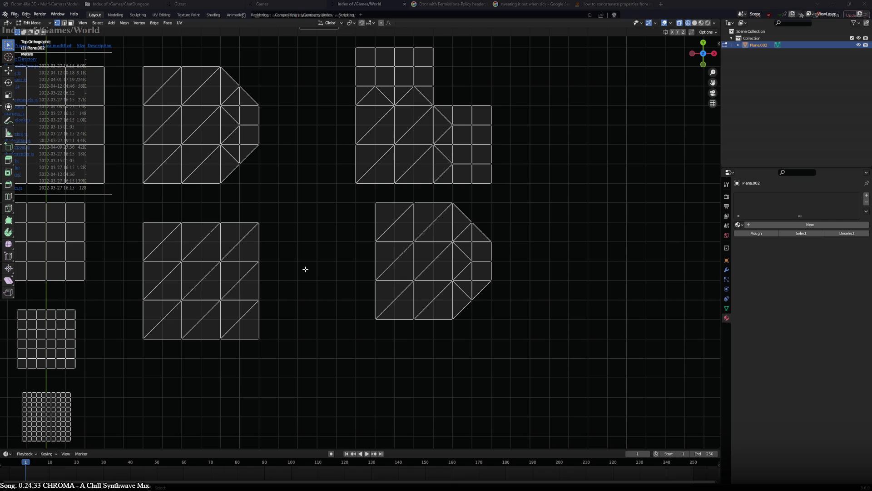
pyautogui.keyDown('shift'); pyautogui.moveTo(345, 285); pyautogui.dragTo(483, 249, button='middle'); pyautogui.keyUp('shift')
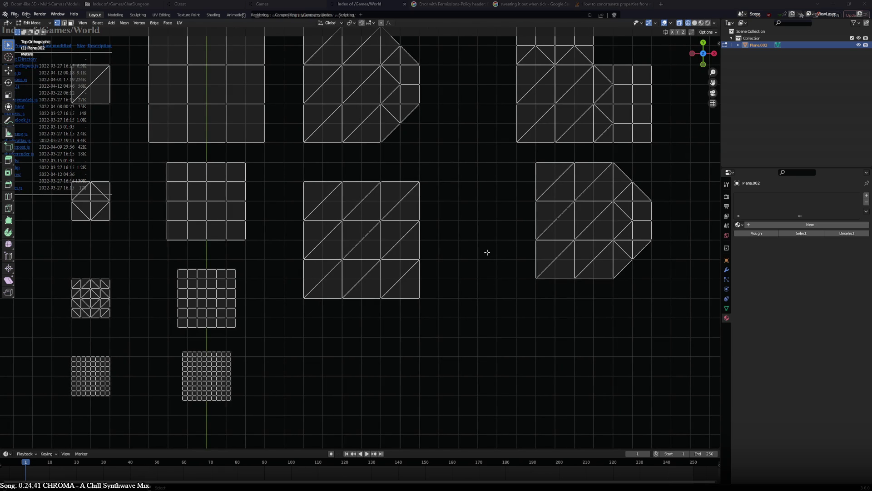
pyautogui.moveTo(506, 231)
pyautogui.keyDown('shift'); pyautogui.mouseDown(button='middle')
pyautogui.moveTo(468, 319)
pyautogui.moveTo(401, 244)
pyautogui.moveTo(399, 286)
pyautogui.moveTo(354, 268)
pyautogui.moveTo(436, 257)
pyautogui.moveTo(400, 264)
pyautogui.moveTo(444, 269)
pyautogui.moveTo(391, 269)
pyautogui.moveTo(404, 268)
pyautogui.mouseUp(button='middle'); pyautogui.keyUp('shift')
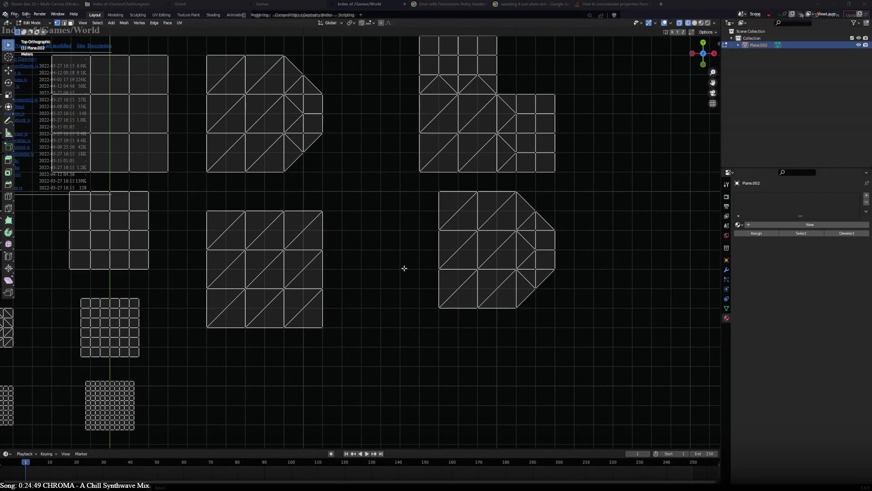
# Bring up the GLtest game page in the browser and overlay the Blender tile layout on it.
pyautogui.hotkey('alt', 'Tab')
pyautogui.click(193, 9)
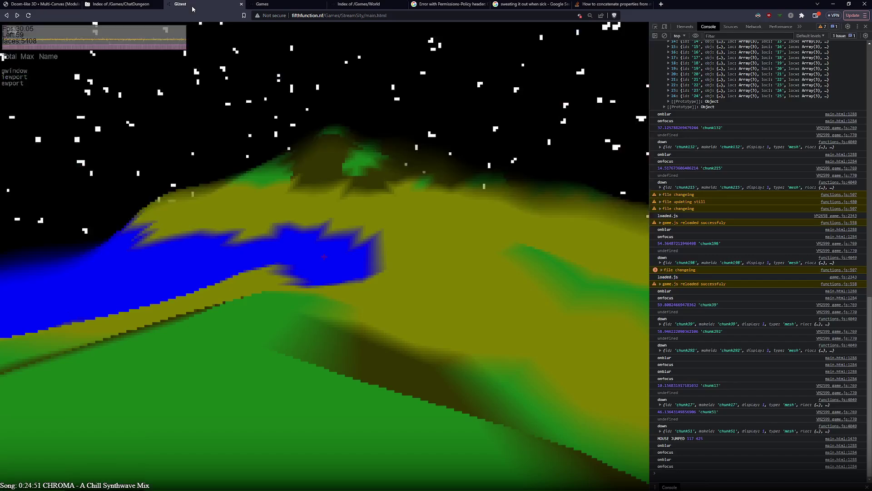
pyautogui.hotkey('alt', 'Tab')
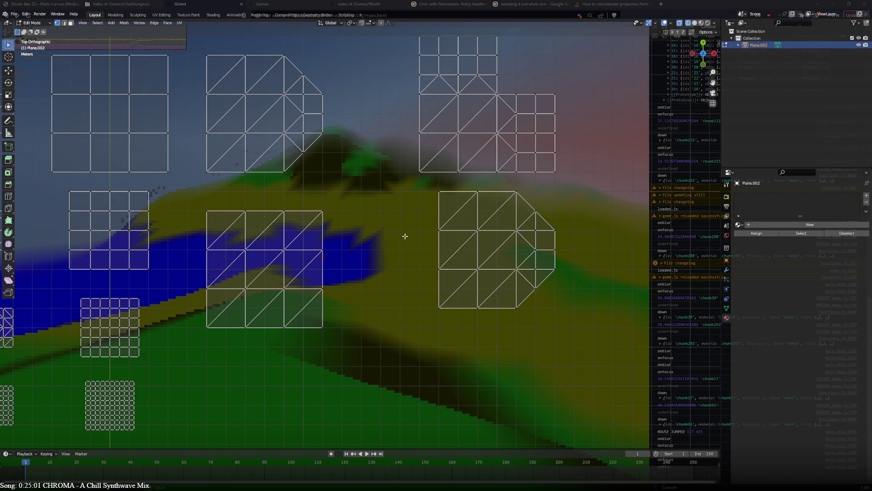
# Duplicate the small diagonal square tile below the tile rows.
pyautogui.scroll(-4, 404, 237)
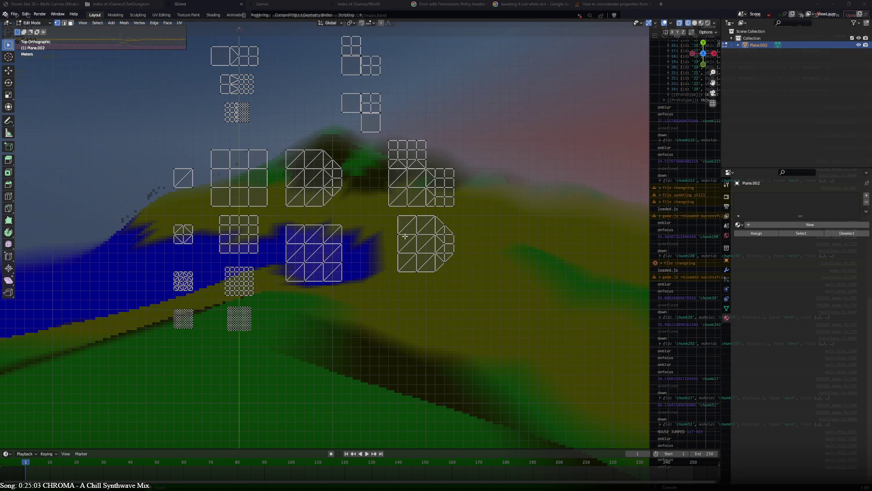
pyautogui.scroll(2, 405, 237)
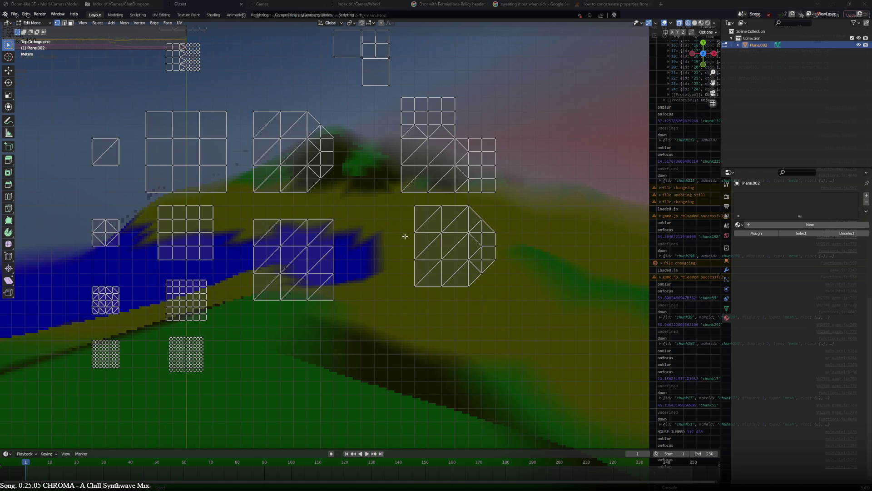
pyautogui.keyDown('shift'); pyautogui.moveTo(396, 260); pyautogui.dragTo(510, 215, button='middle'); pyautogui.keyUp('shift')
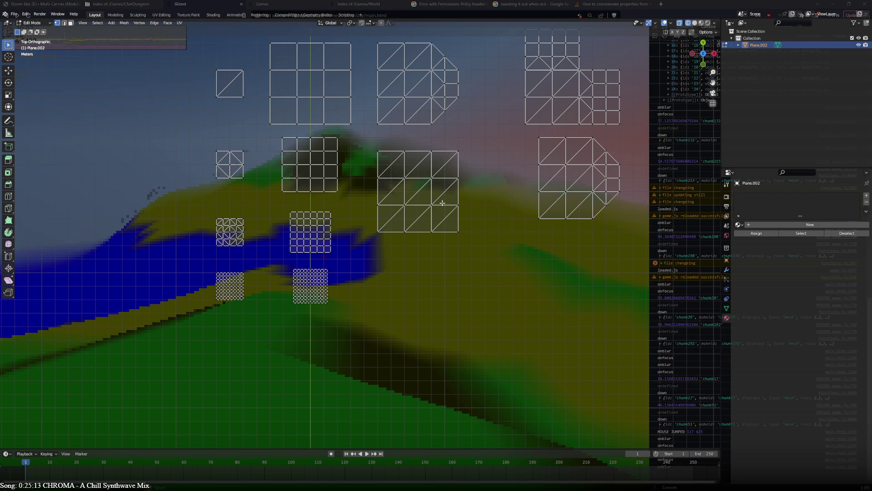
pyautogui.scroll(-2, 278, 171)
pyautogui.scroll(1, 277, 172)
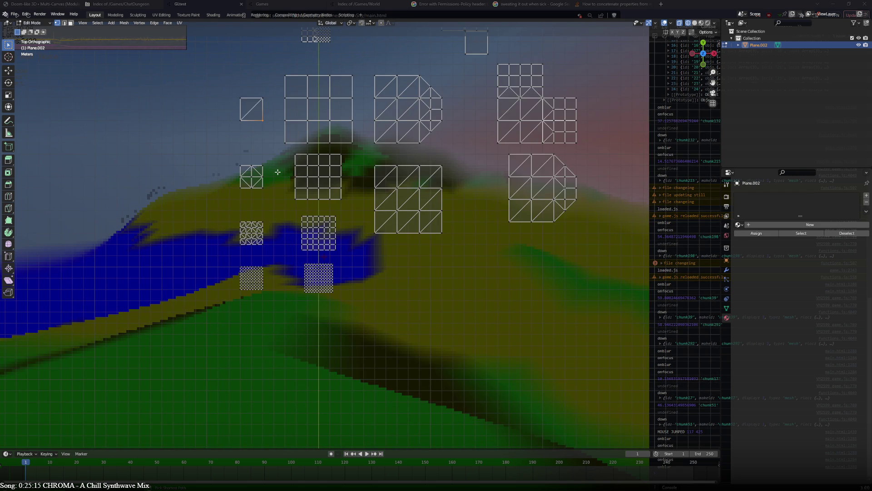
pyautogui.hotkey('ctrl', 'l')
pyautogui.hotkey('shift', 'd')
pyautogui.click(492, 336)
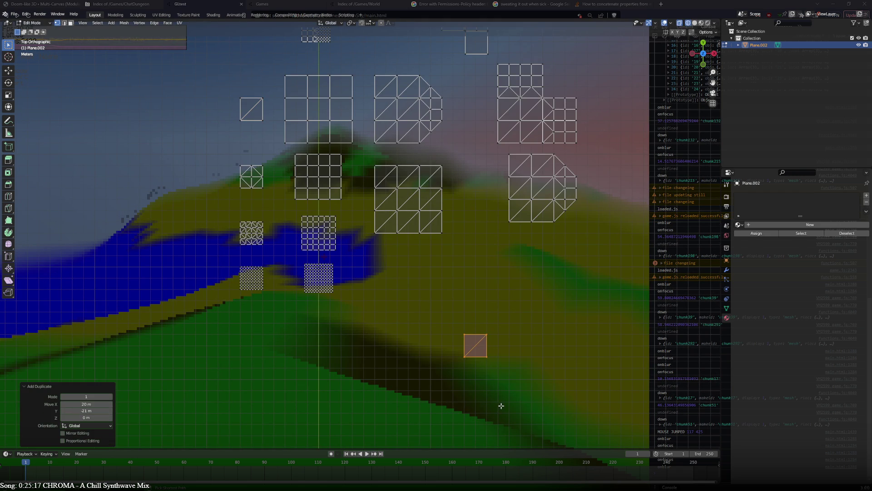
# Add three more square copies to the right and below, forming a test grid.
pyautogui.keyDown('shift'); pyautogui.moveTo(492, 336); pyautogui.dragTo(427, 317, button='middle'); pyautogui.keyUp('shift')
pyautogui.hotkey('shift', 'd')
pyautogui.click(427, 308)
pyautogui.hotkey('shift', 'd')
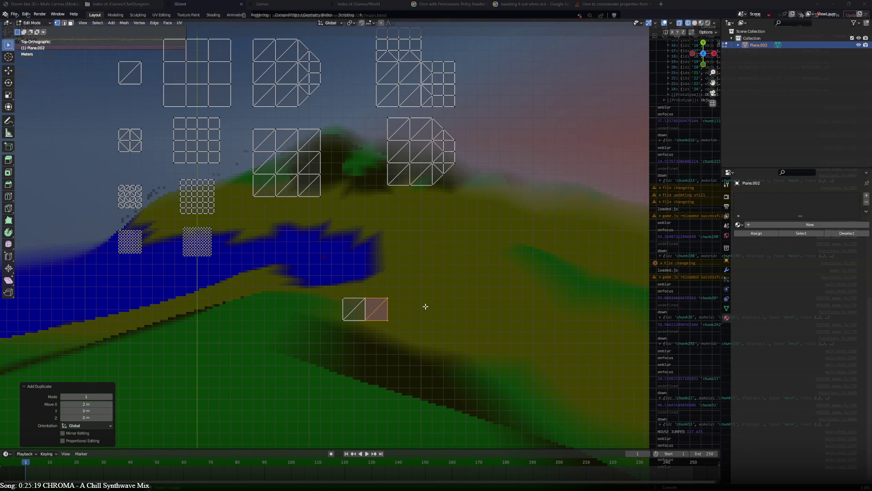
pyautogui.click(426, 334)
pyautogui.hotkey('shift', 'd')
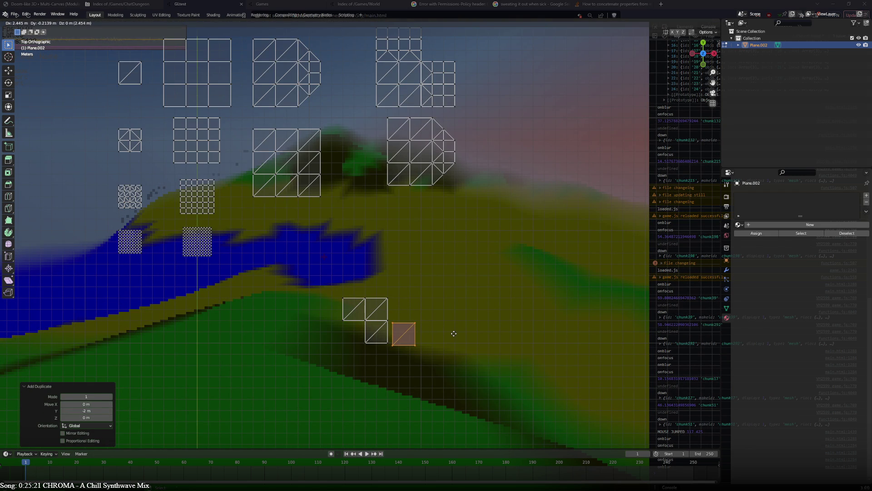
pyautogui.click(452, 332)
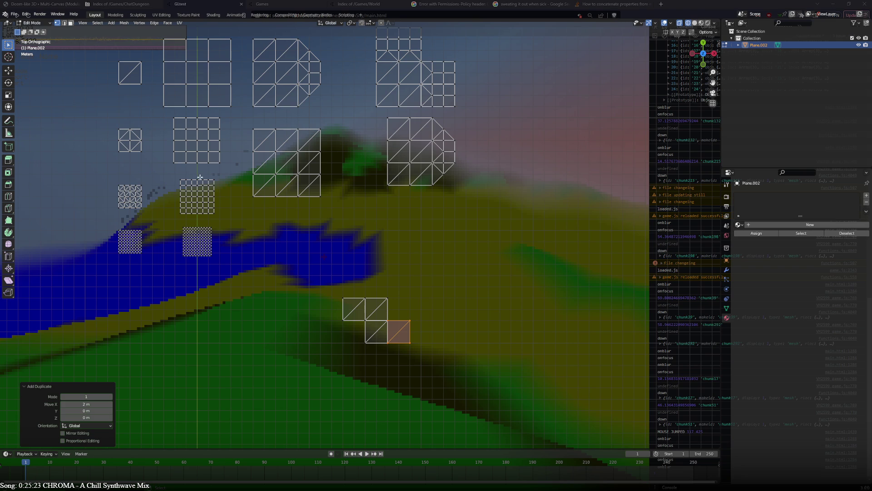
# Extend the test layout with square copies one cell left and one cell right.
pyautogui.click(141, 141)
pyautogui.hotkey('ctrl', 'l')
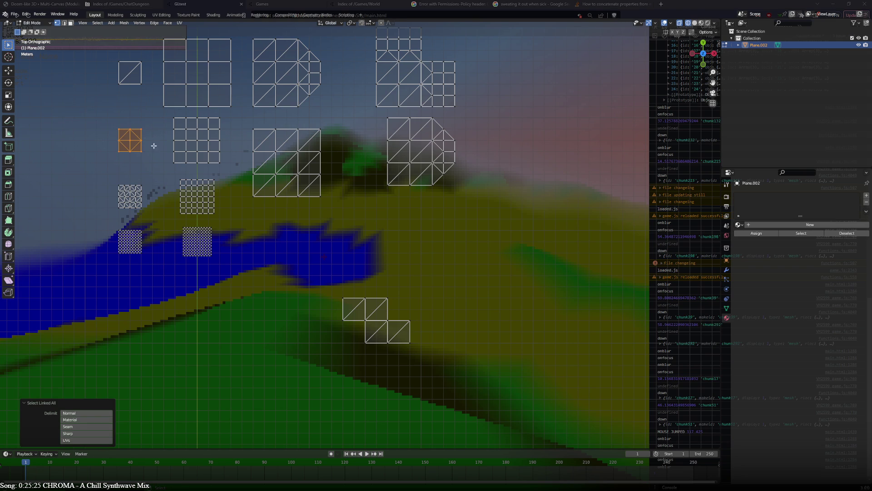
pyautogui.click(348, 301)
pyautogui.hotkey('ctrl', 'l')
pyautogui.hotkey('shift', 'd')
pyautogui.click(325, 301)
pyautogui.click(415, 340)
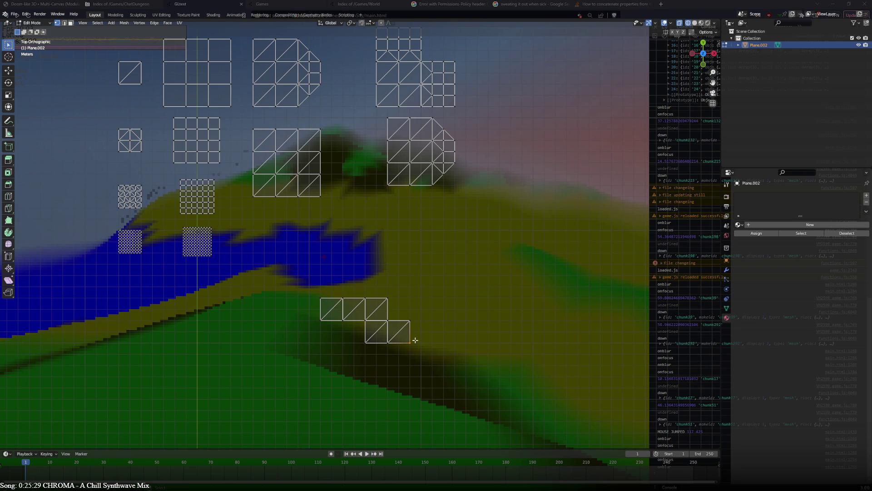
pyautogui.click(414, 340)
pyautogui.hotkey('ctrl', 'l')
pyautogui.hotkey('shift', 'd')
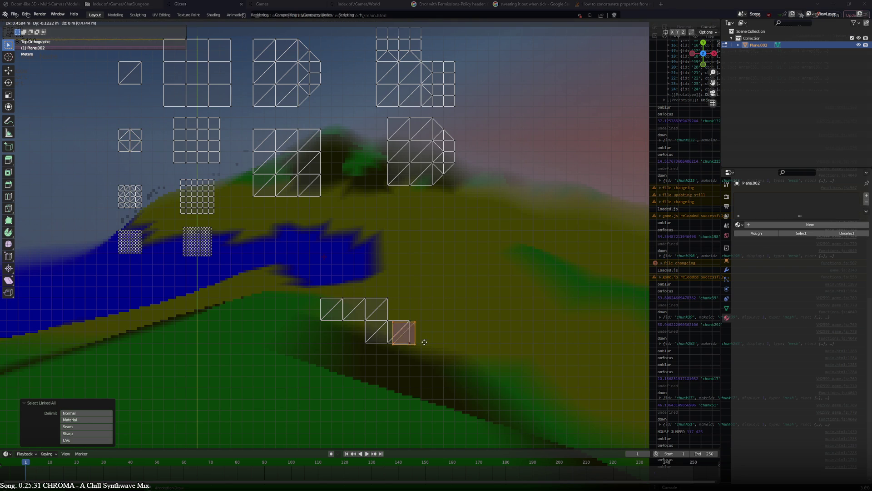
pyautogui.click(439, 343)
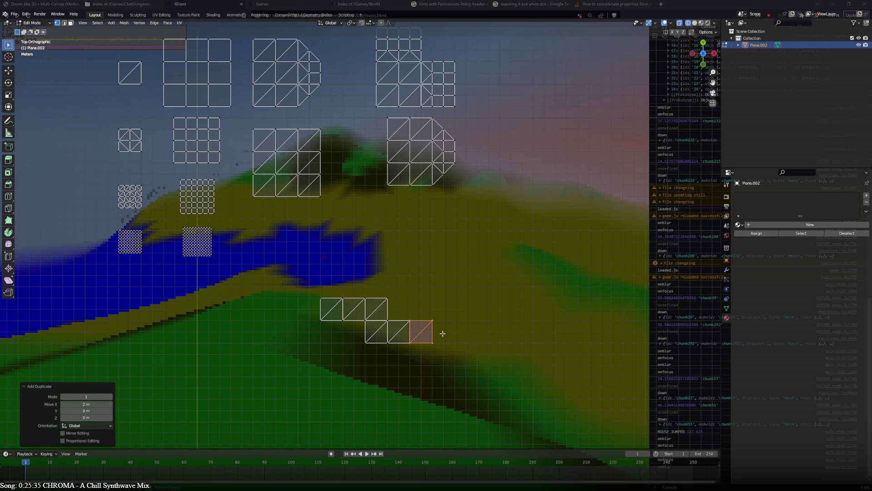
# Place four radial-star tile copies across the test layout's top row.
pyautogui.click(152, 155)
pyautogui.hotkey('ctrl', 'l')
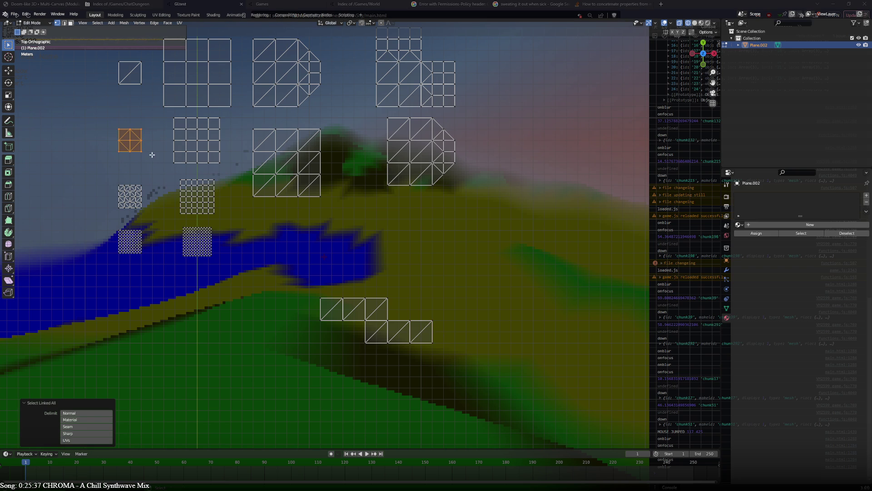
pyautogui.hotkey('shift', 'd')
pyautogui.click(357, 304)
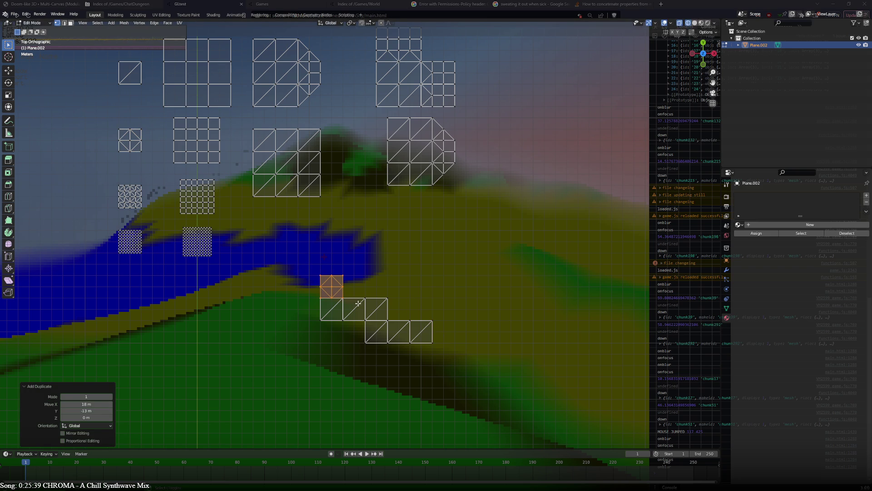
pyautogui.hotkey('shift', 'd')
pyautogui.click(389, 303)
pyautogui.hotkey('shift', 'd')
pyautogui.click(421, 302)
pyautogui.hotkey('shift', 'd')
pyautogui.click(441, 301)
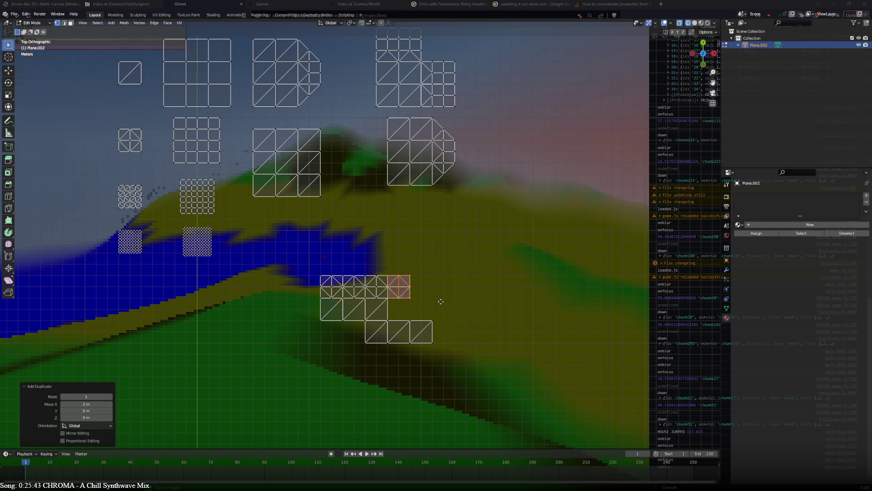
# Add three more radial-star copies along the row below.
pyautogui.hotkey('shift', 'd')
pyautogui.click(440, 325)
pyautogui.hotkey('shift', 'd')
pyautogui.click(466, 325)
pyautogui.hotkey('shift', 'd')
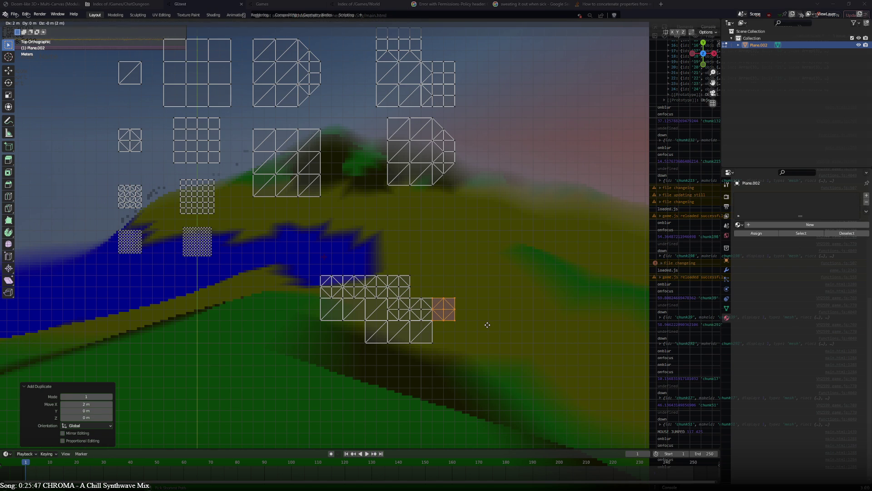
pyautogui.click(487, 325)
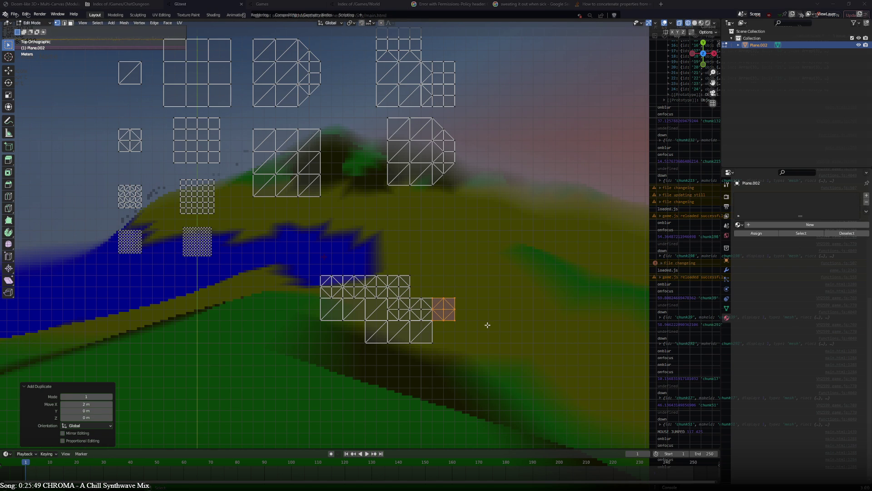
# Delete the unwanted duplicate tile's faces and select a vertex on the block's left edge.
pyautogui.press('x')
pyautogui.click(488, 325)
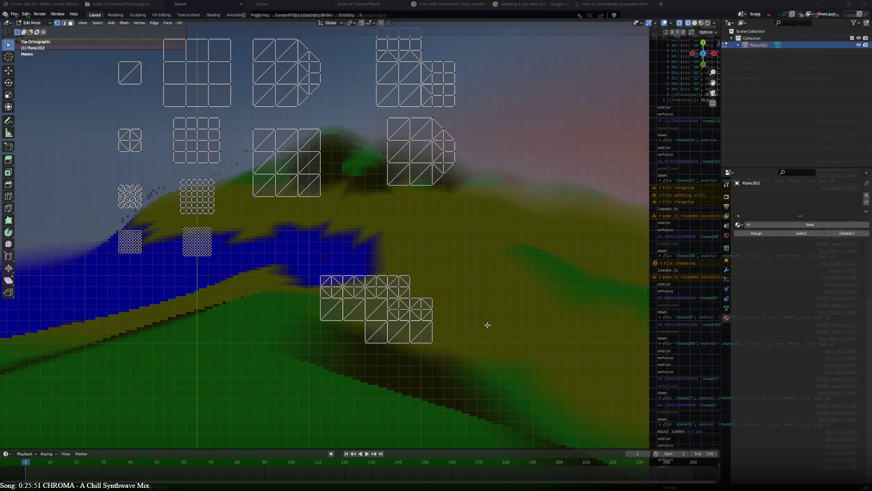
pyautogui.click(324, 282)
pyautogui.scroll(4, 362, 302)
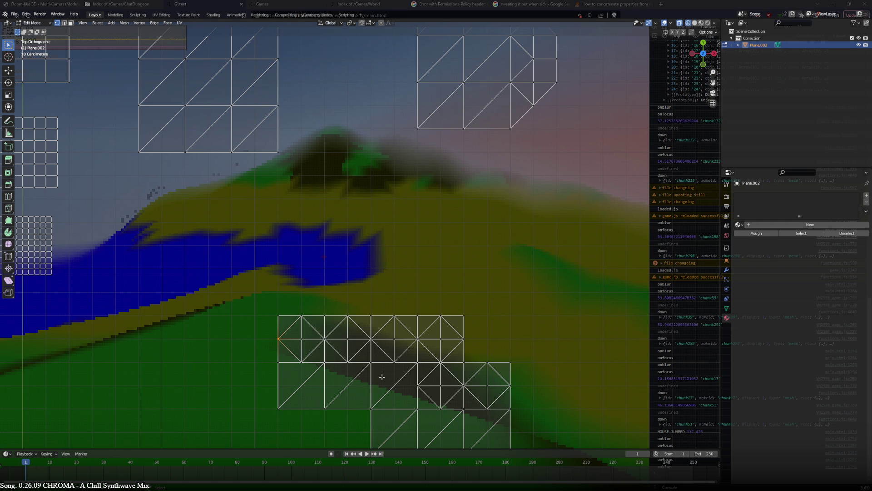
pyautogui.scroll(-3, 382, 376)
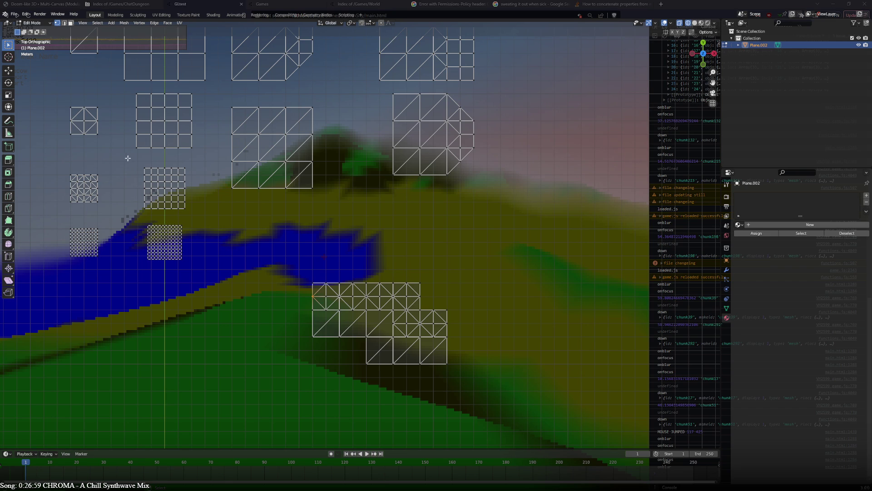
pyautogui.scroll(-2, 149, 189)
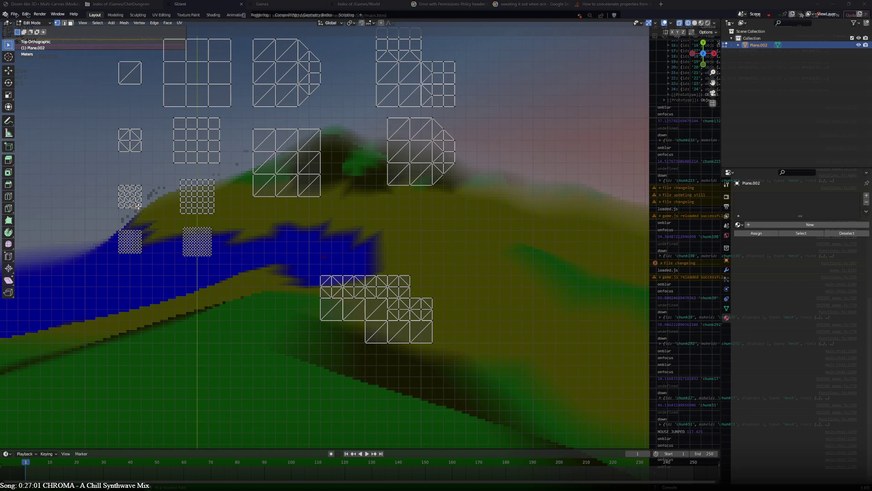
# Copy the small tile to the right end of the top row and deselect it.
pyautogui.hotkey('ctrl', 'l')
pyautogui.hotkey('shift', 'd')
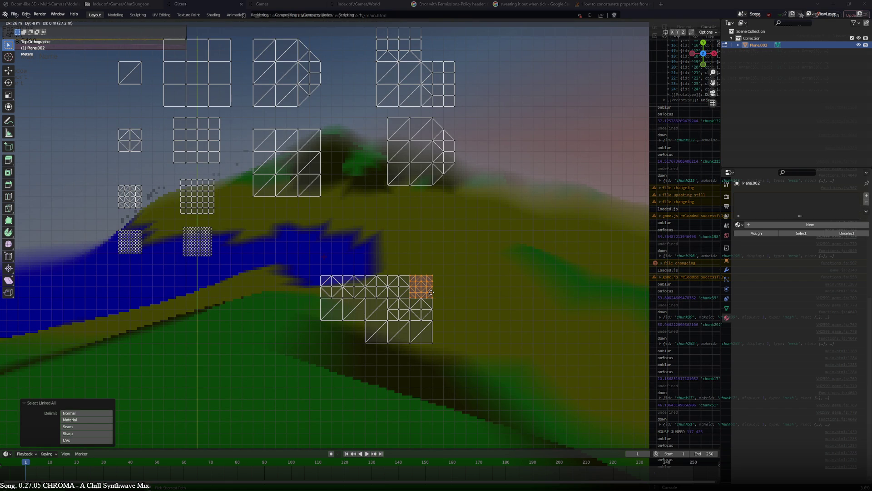
pyautogui.click(431, 292)
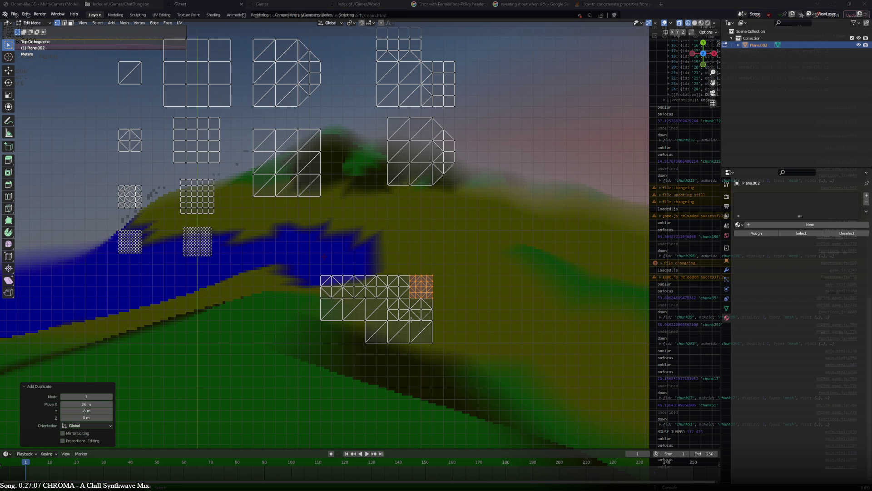
pyautogui.scroll(7, 398, 347)
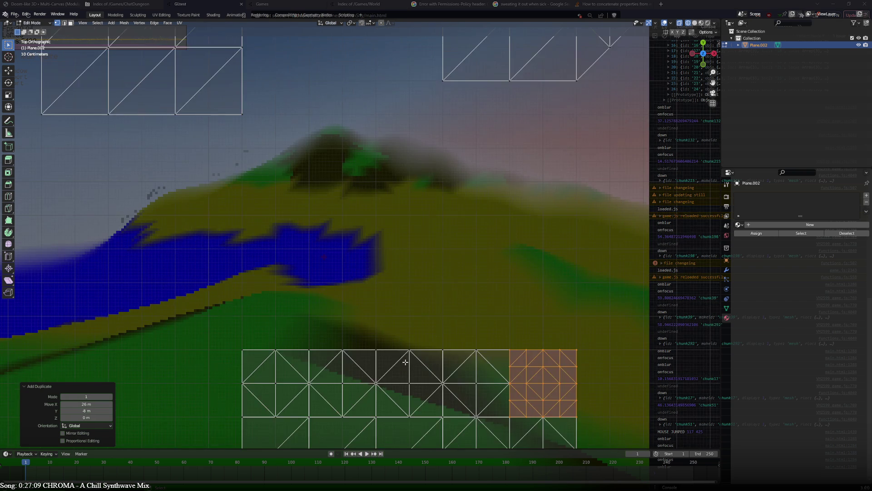
pyautogui.hotkey('alt', 'a')
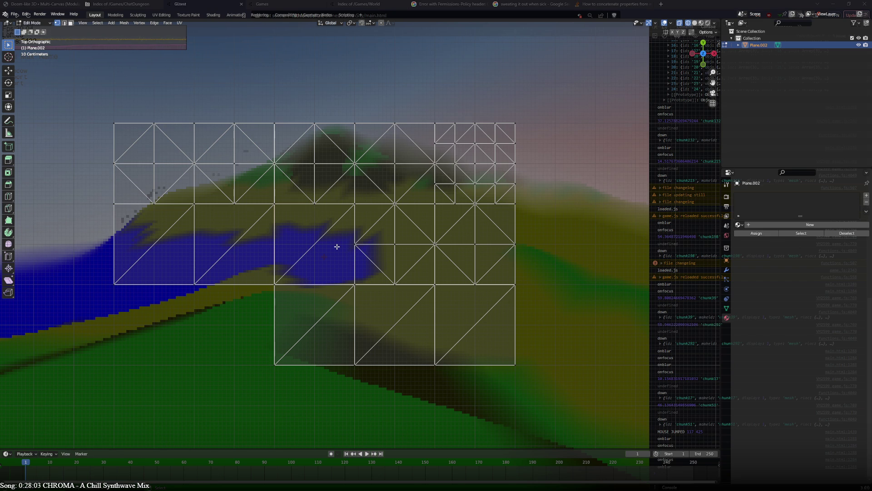
# Select the whole single-diagonal square and duplicate it.
pyautogui.scroll(-5, 337, 247)
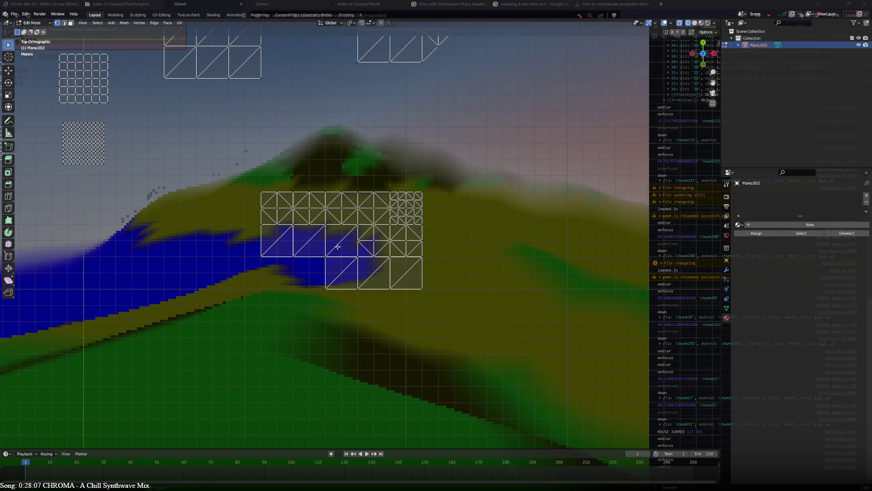
pyautogui.scroll(3, 338, 247)
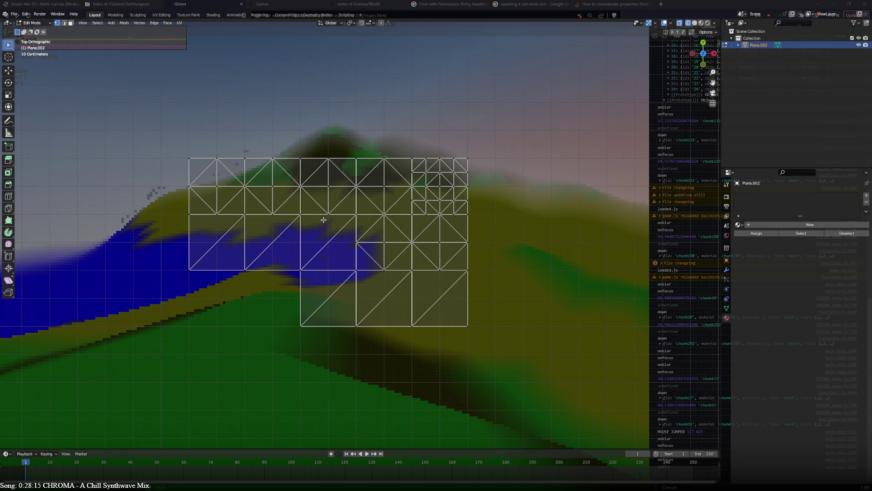
pyautogui.scroll(-4, 324, 239)
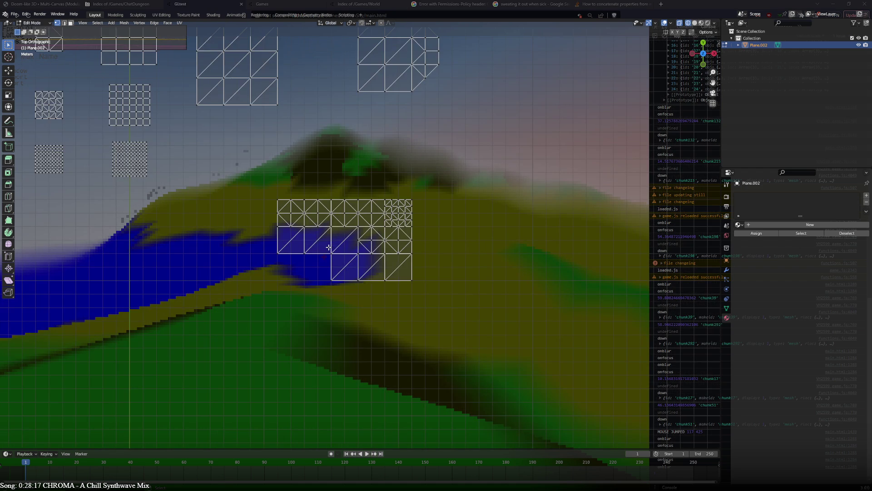
pyautogui.scroll(5, 431, 230)
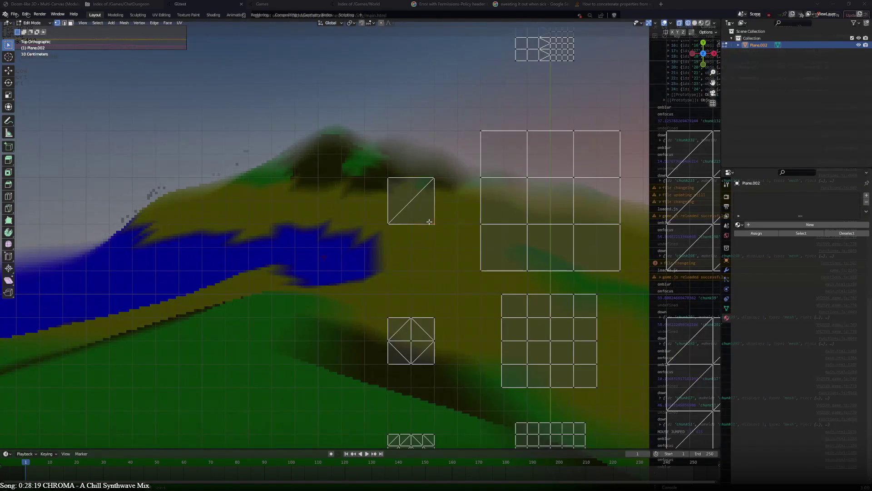
pyautogui.hotkey('ctrl', 'l')
pyautogui.hotkey('shift', 'd')
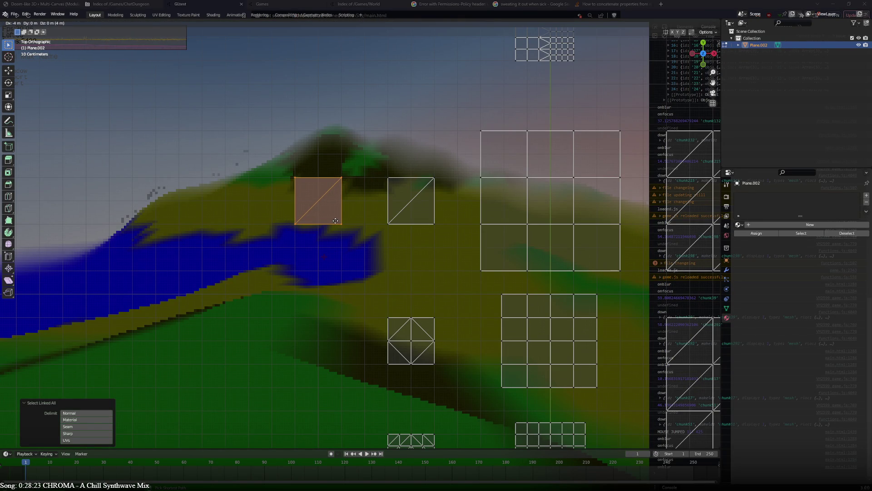
# Place the square copy to the left, subdivide its edge and connect the bottom-left corner to the midpoint.
pyautogui.click(365, 222)
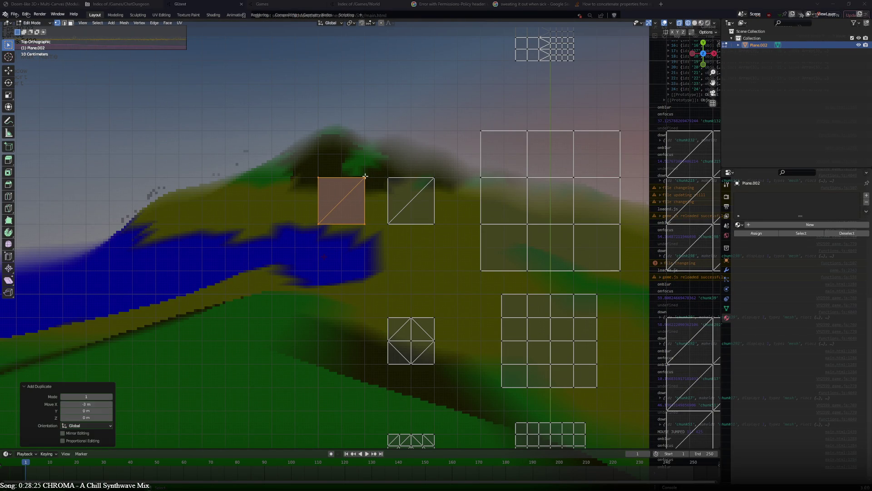
pyautogui.click(366, 223)
pyautogui.rightClick(366, 223)
pyautogui.moveTo(367, 225)
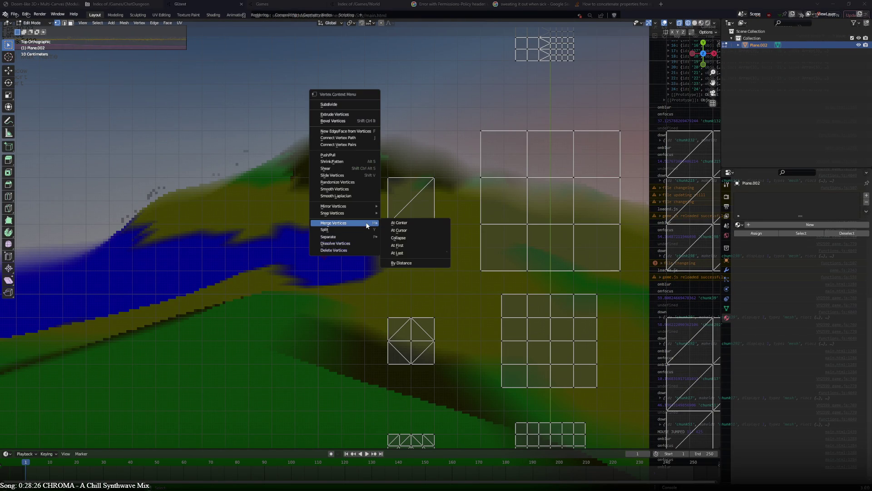
pyautogui.click(359, 104)
pyautogui.scroll(3, 362, 180)
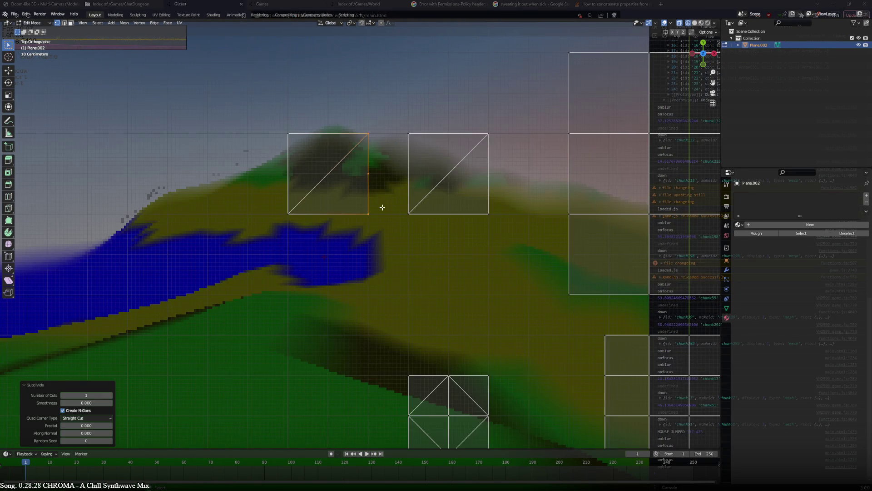
pyautogui.keyDown('shift'); pyautogui.click(295, 209); pyautogui.keyUp('shift')
pyautogui.press('j')
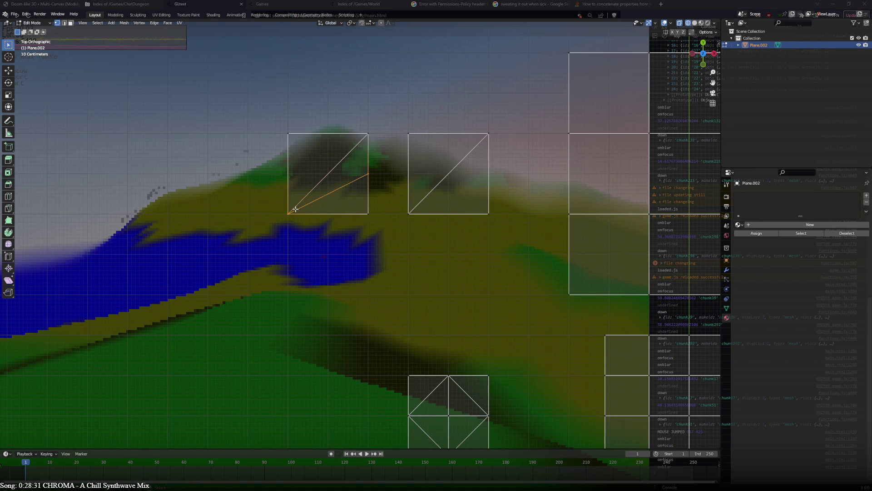
pyautogui.scroll(-3, 282, 228)
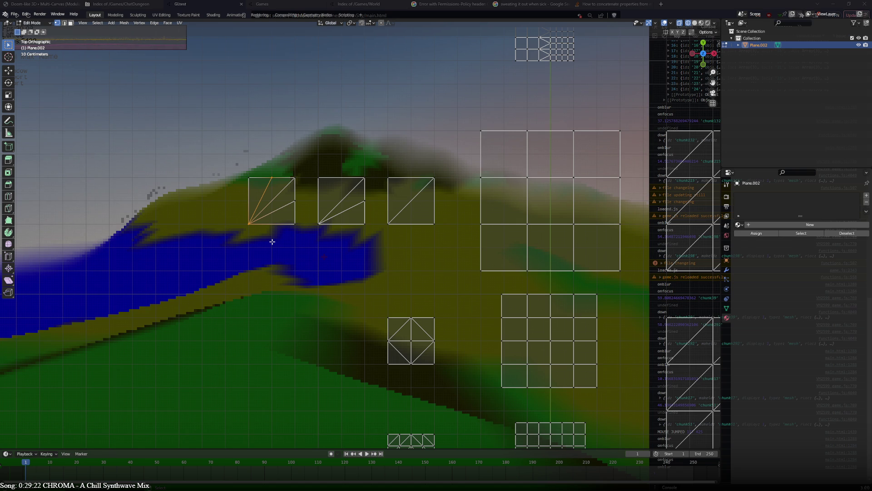
# Duplicate the left fan tile and place the copy 3 m further left.
pyautogui.click(287, 222)
pyautogui.hotkey('ctrl', 'l')
pyautogui.press('g')
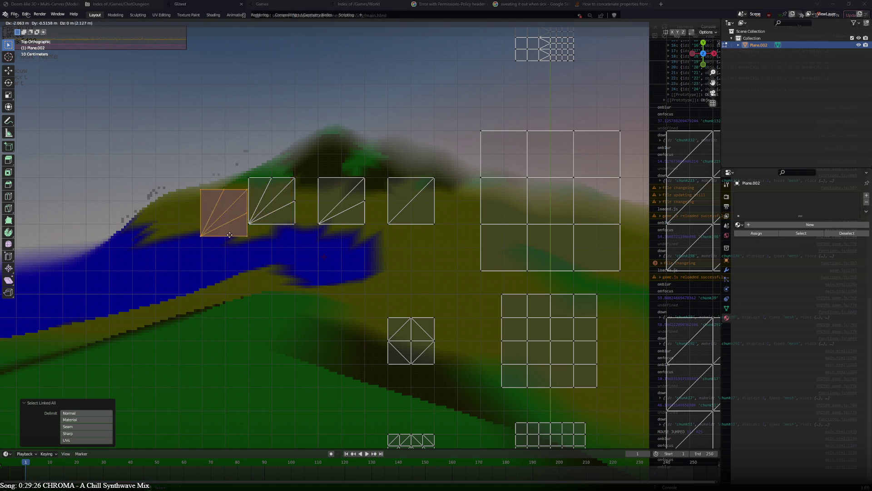
pyautogui.click(218, 219)
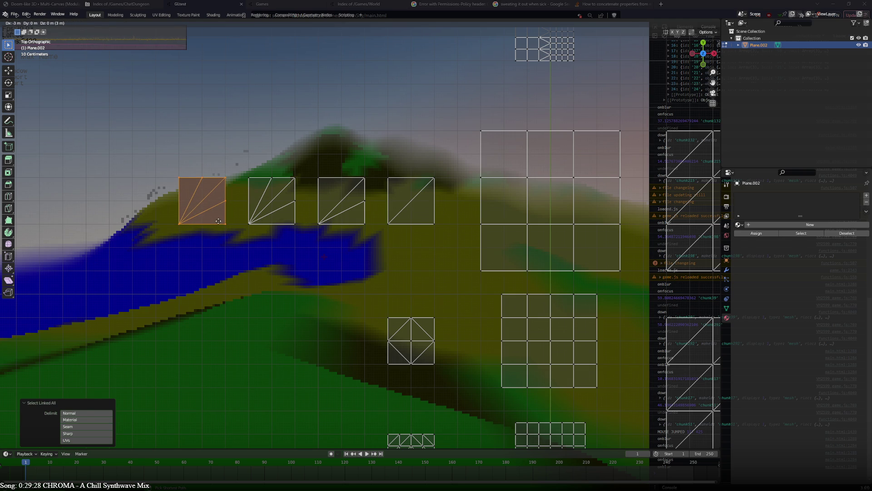
pyautogui.click(171, 199)
# Subdivide the copy's edge and join its left-edge vertex to the top vertex.
pyautogui.click(176, 200)
pyautogui.rightClick(176, 200)
pyautogui.click(177, 201)
pyautogui.keyDown('shift'); pyautogui.click(181, 221); pyautogui.keyUp('shift')
pyautogui.keyDown('shift'); pyautogui.click(181, 221); pyautogui.keyUp('shift')
pyautogui.click(180, 203)
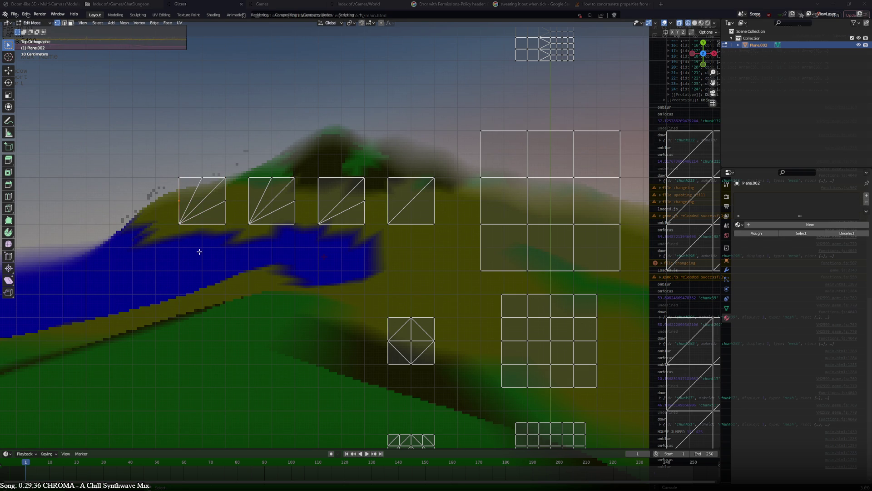
pyautogui.keyDown('shift'); pyautogui.click(202, 177); pyautogui.keyUp('shift')
pyautogui.press('j')
pyautogui.click(212, 197)
# Subdivide the first fan tile's diagonal edge, after trying and undoing an edge dissolve.
pyautogui.press('2')
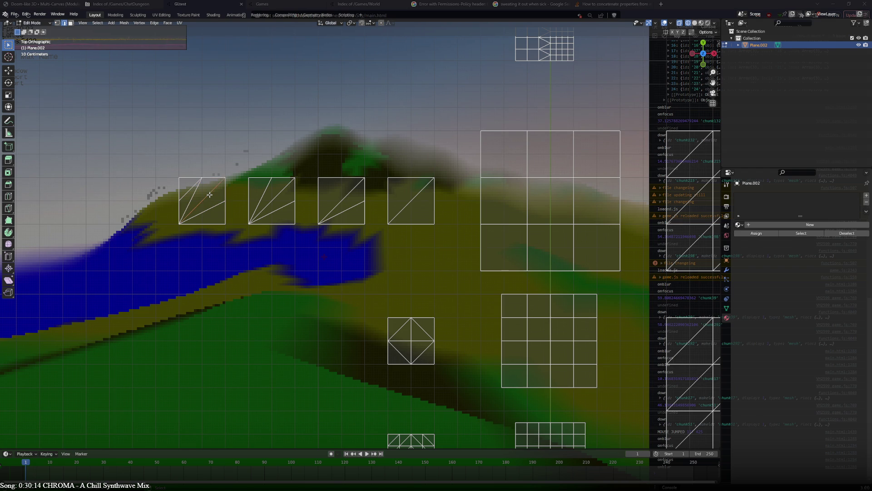
pyautogui.hotkey('ctrl', 'x')
pyautogui.hotkey('ctrl', 'z')
pyautogui.rightClick(210, 190)
pyautogui.click(211, 190)
# Merge the first tile's centre vertex into its top-middle vertex with M > At Last.
pyautogui.click(204, 199)
pyautogui.keyDown('shift'); pyautogui.click(223, 202); pyautogui.keyUp('shift')
pyautogui.click(203, 200)
pyautogui.keyDown('shift'); pyautogui.click(202, 178); pyautogui.keyUp('shift')
pyautogui.press('m')
pyautogui.click(222, 227)
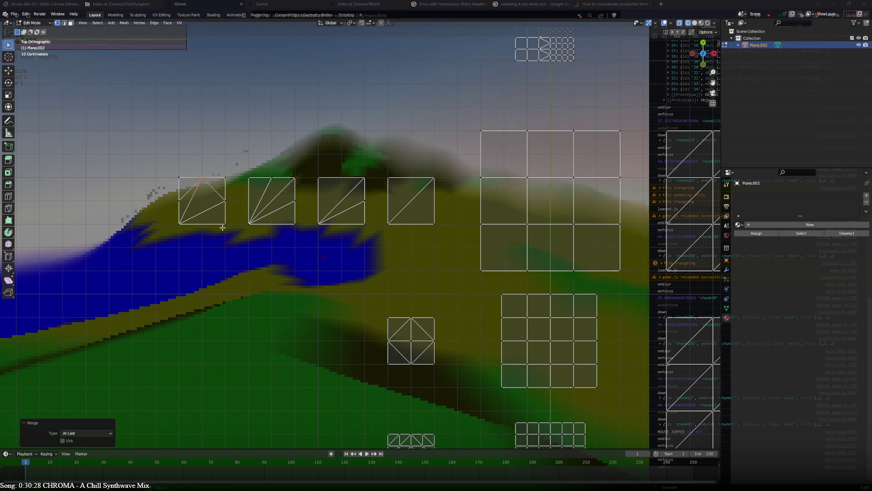
# Connect the first tile's vertices with J, adding a horizontal left-middle to right-middle split.
pyautogui.click(178, 205)
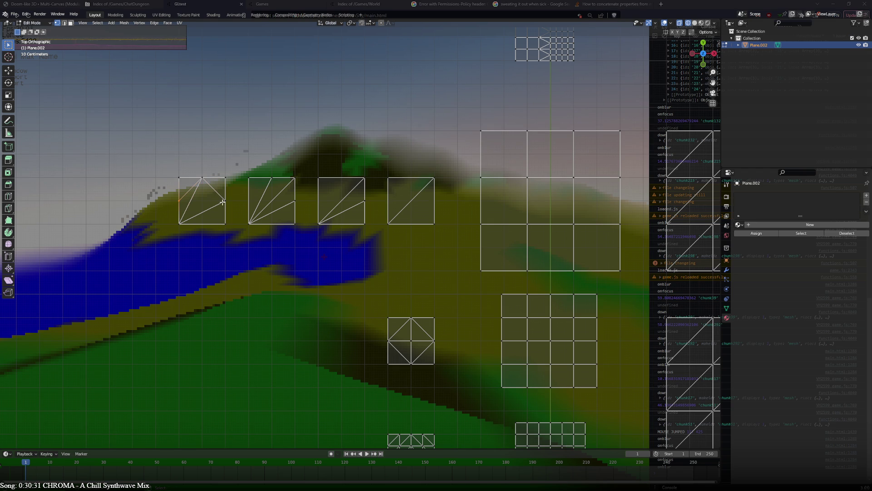
pyautogui.rightClick(192, 204)
pyautogui.click(196, 207)
pyautogui.click(196, 207)
pyautogui.click(226, 201)
pyautogui.press('j')
pyautogui.click(189, 202)
pyautogui.press('j')
# Connect and merge the second tile's top and right vertices at the last selected one.
pyautogui.click(289, 205)
pyautogui.keyDown('shift'); pyautogui.click(270, 182); pyautogui.keyUp('shift')
pyautogui.press('j')
pyautogui.press('m')
pyautogui.click(271, 191)
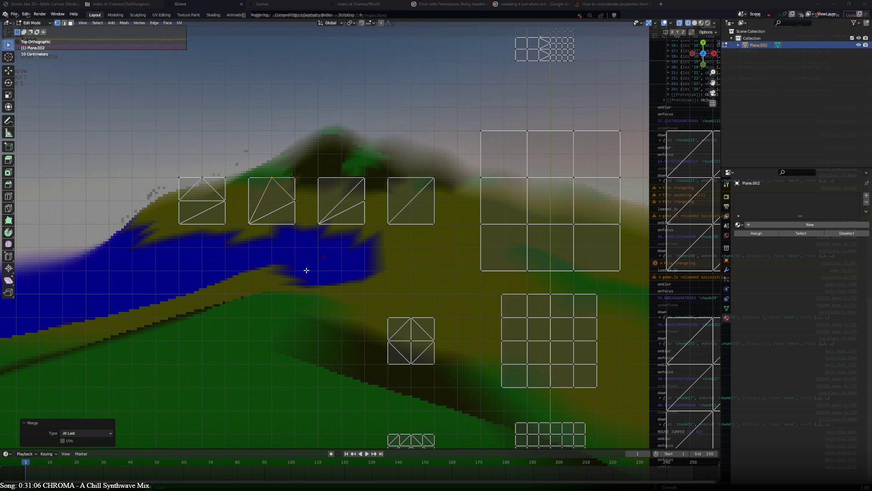
pyautogui.click(435, 222)
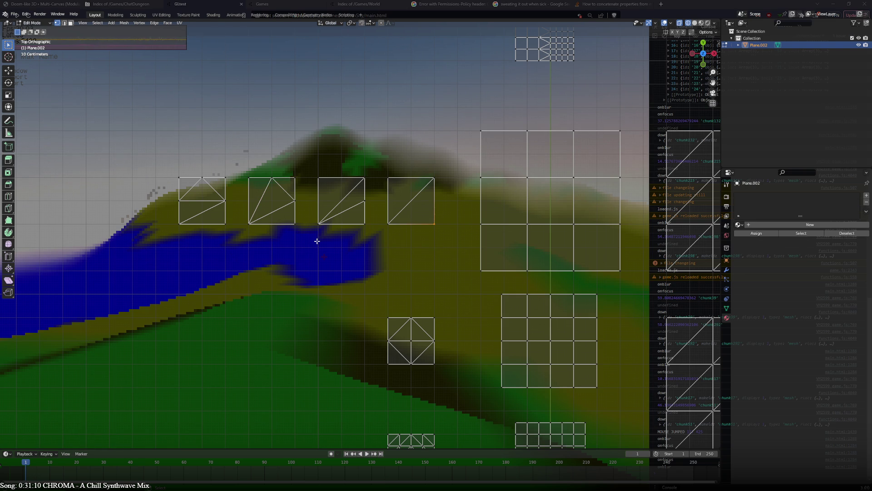
pyautogui.keyDown('shift'); pyautogui.moveTo(380, 280); pyautogui.dragTo(379, 220, button='middle'); pyautogui.keyUp('shift')
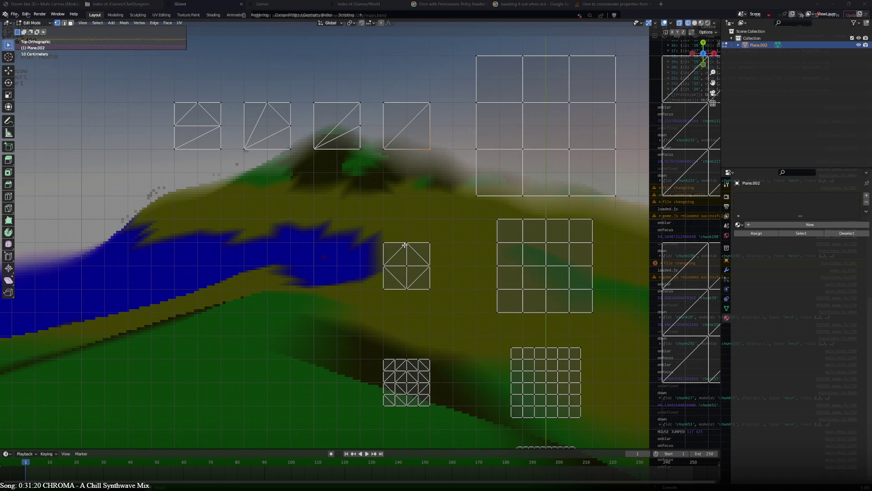
# Duplicate the star tile and place the copy 3 m to the left.
pyautogui.click(404, 244)
pyautogui.hotkey('ctrl', 'l')
pyautogui.hotkey('shift', 'd')
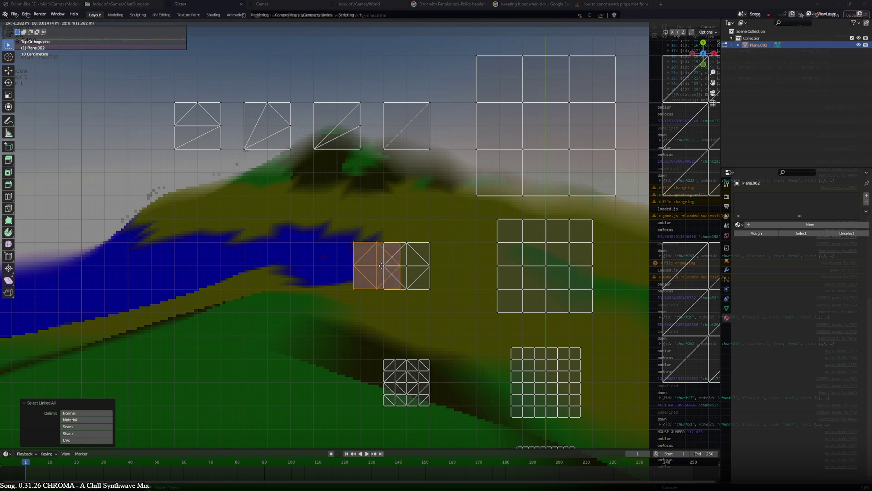
pyautogui.click(355, 267)
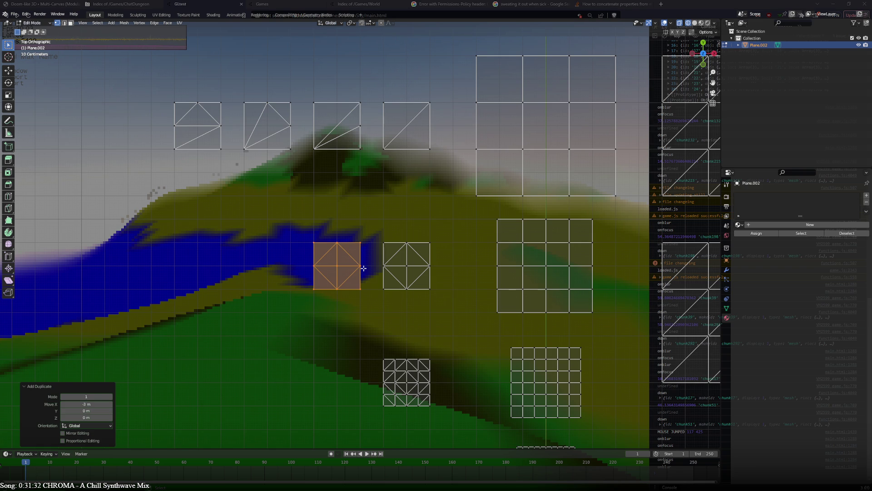
# Merge the copy's right-middle vertex into its top-right corner.
pyautogui.click(364, 269)
pyautogui.keyDown('shift'); pyautogui.click(360, 243); pyautogui.keyUp('shift')
pyautogui.press('m')
pyautogui.click(361, 268)
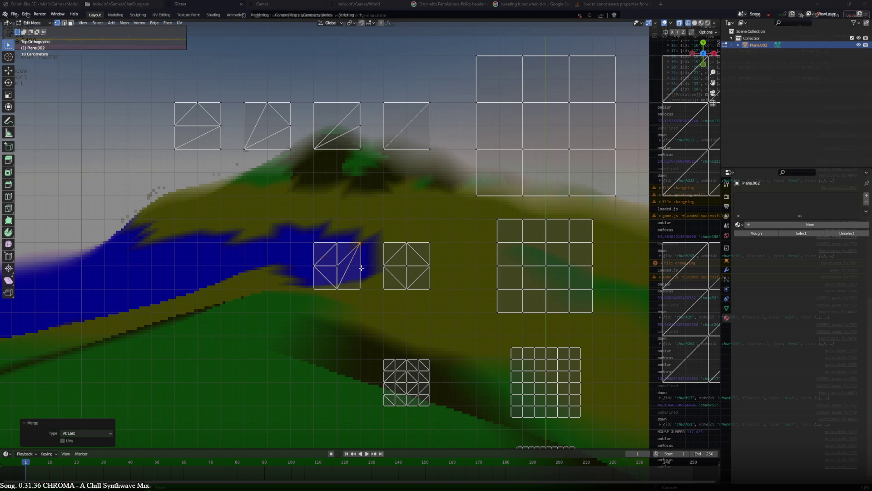
pyautogui.click(381, 267)
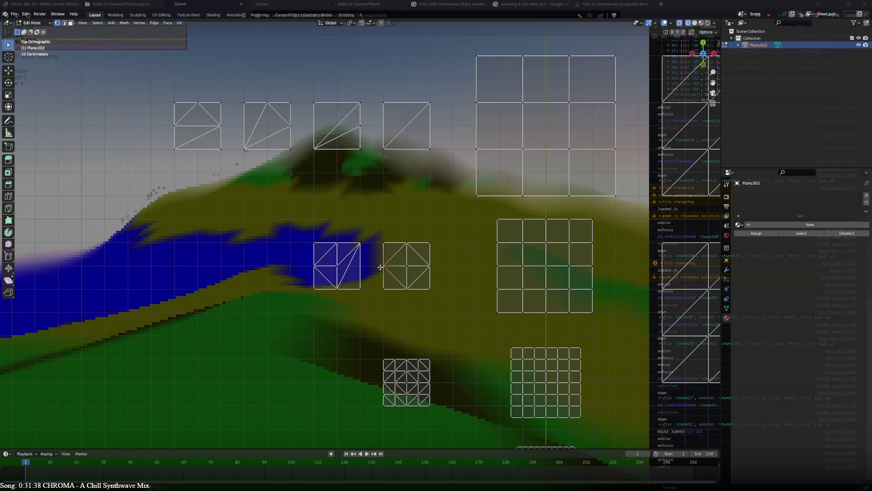
# Copy the modified tile 3 m further left and merge its top-middle vertex into the top-left corner.
pyautogui.click(363, 245)
pyautogui.hotkey('ctrl', 'l')
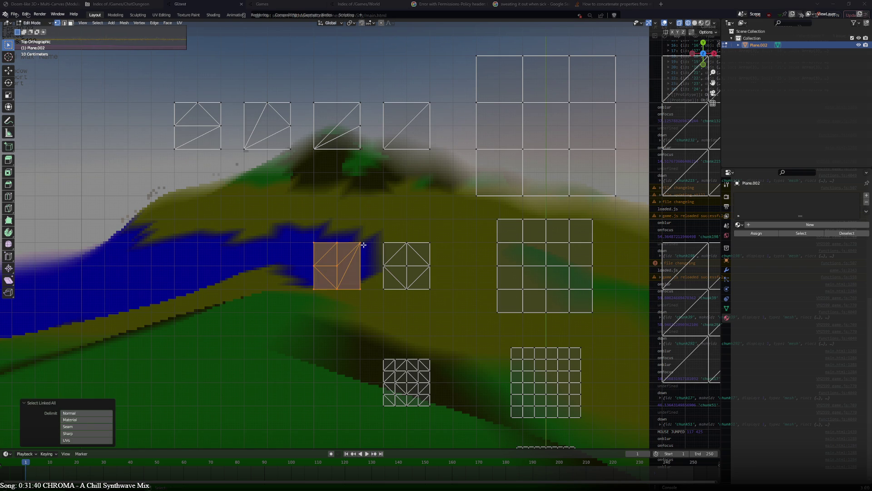
pyautogui.hotkey('shift', 'd')
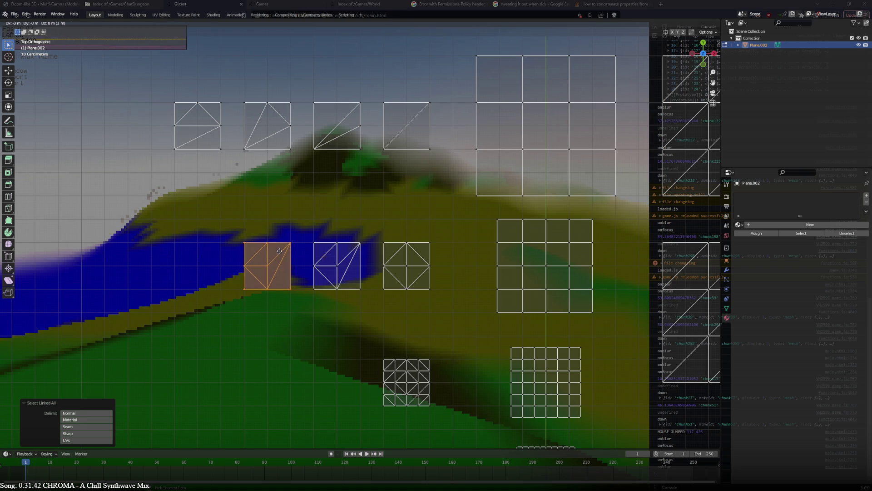
pyautogui.click(280, 251)
pyautogui.click(267, 243)
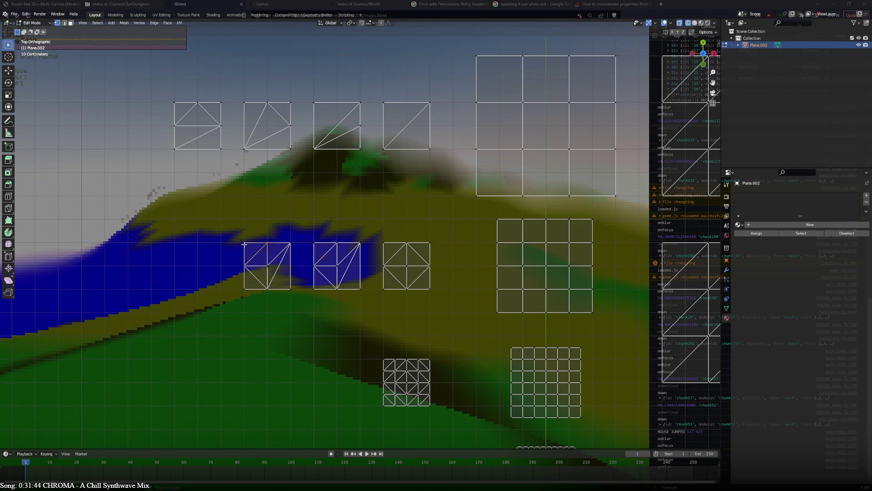
pyautogui.keyDown('shift'); pyautogui.click(244, 244); pyautogui.keyUp('shift')
pyautogui.press('m')
pyautogui.click(239, 274)
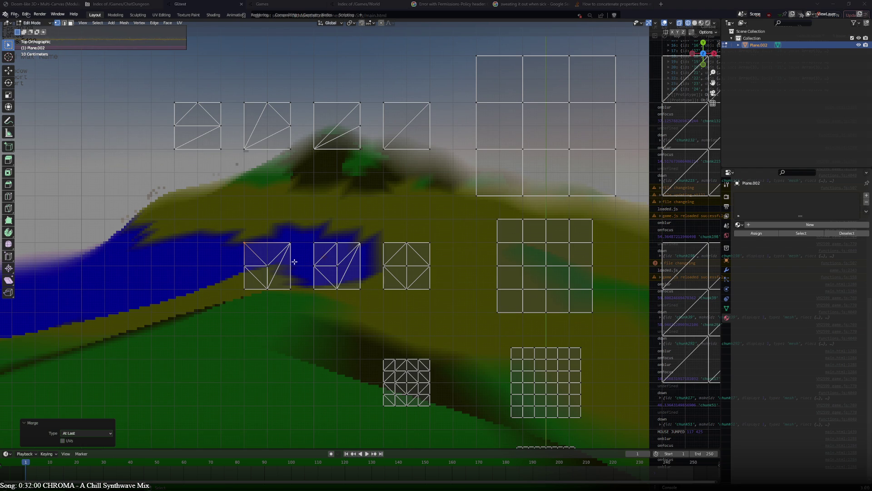
# Duplicate that square another 3 m left and merge chosen vertices on the new copy.
pyautogui.hotkey('ctrl', 'l')
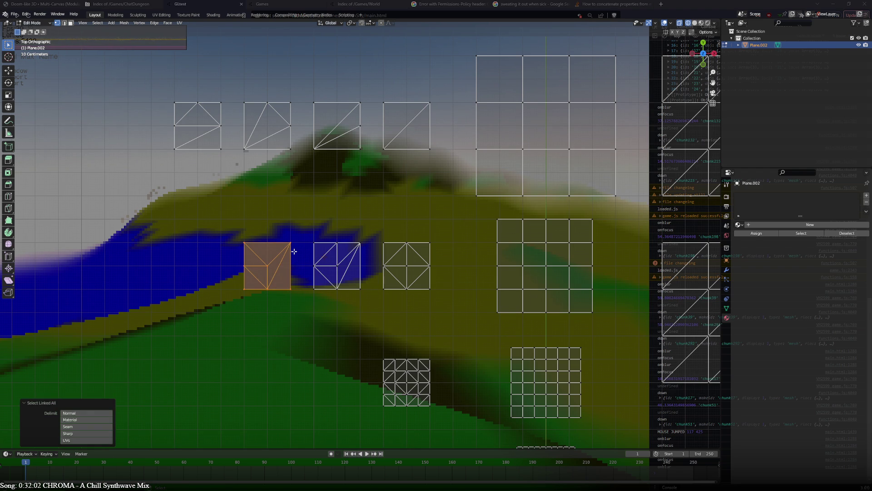
pyautogui.hotkey('shift', 'd')
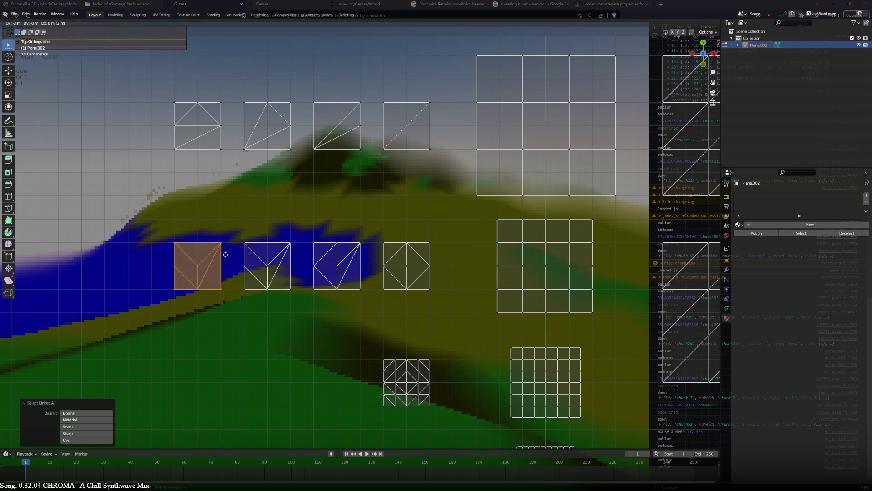
pyautogui.click(226, 255)
pyautogui.press('m')
pyautogui.click(174, 267)
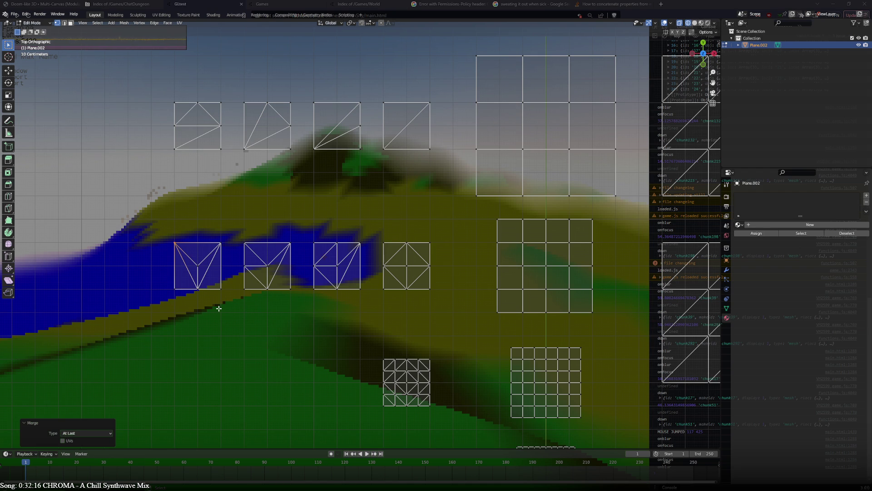
# Delete the three triangulated middle-row tiles as vertices, leaving the top-row tiles untouched.
pyautogui.keyDown('ctrl'); pyautogui.click(249, 149); pyautogui.keyUp('ctrl')
pyautogui.keyDown('ctrl'); pyautogui.click(223, 149); pyautogui.keyUp('ctrl')
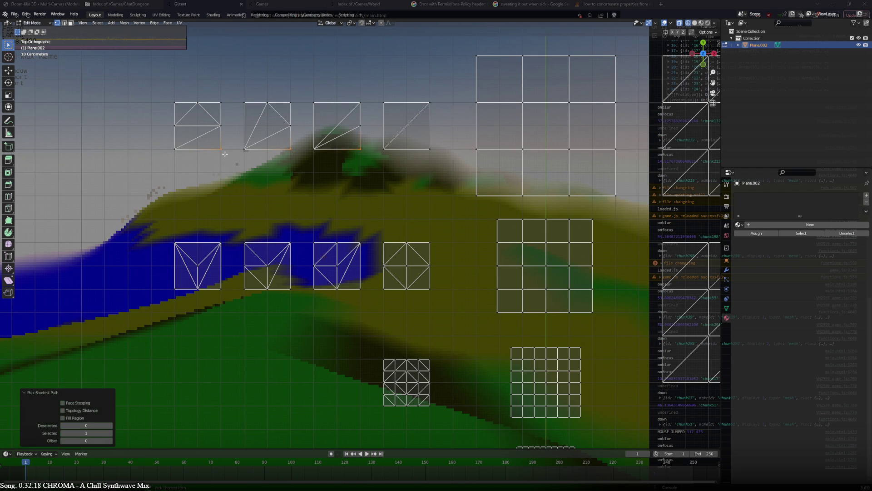
pyautogui.hotkey('ctrl', 'l')
pyautogui.press('x')
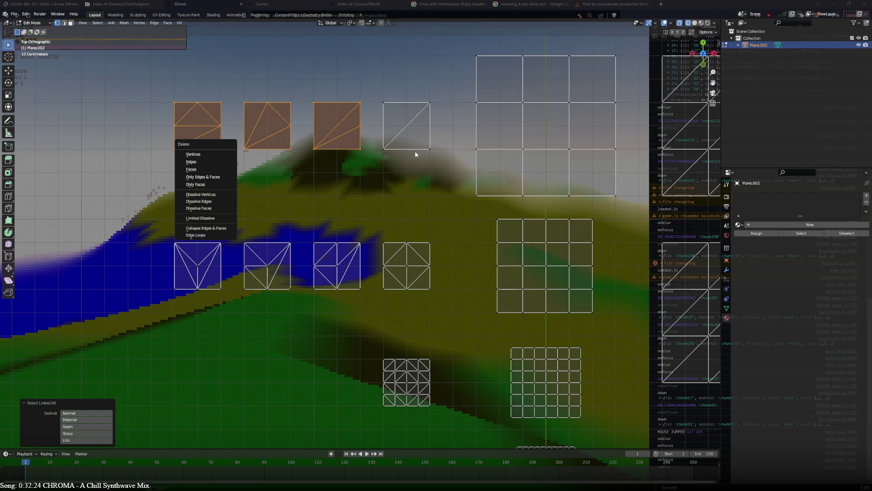
pyautogui.press('Escape')
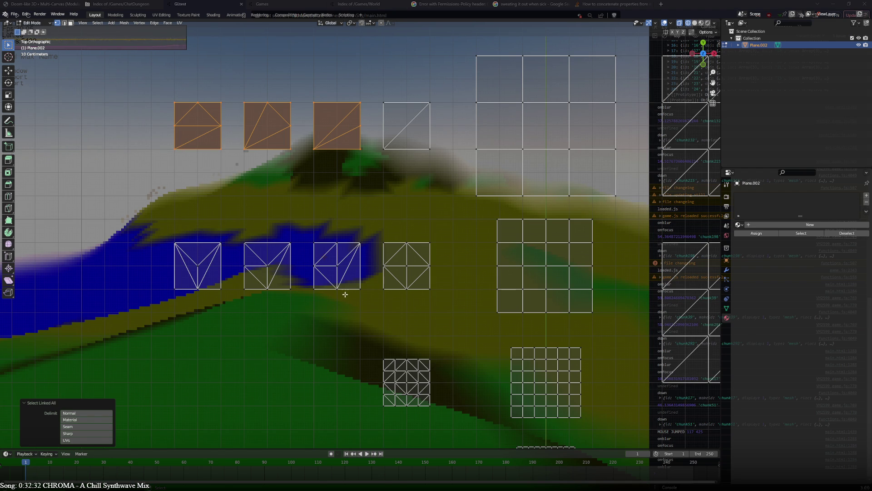
pyautogui.click(322, 293)
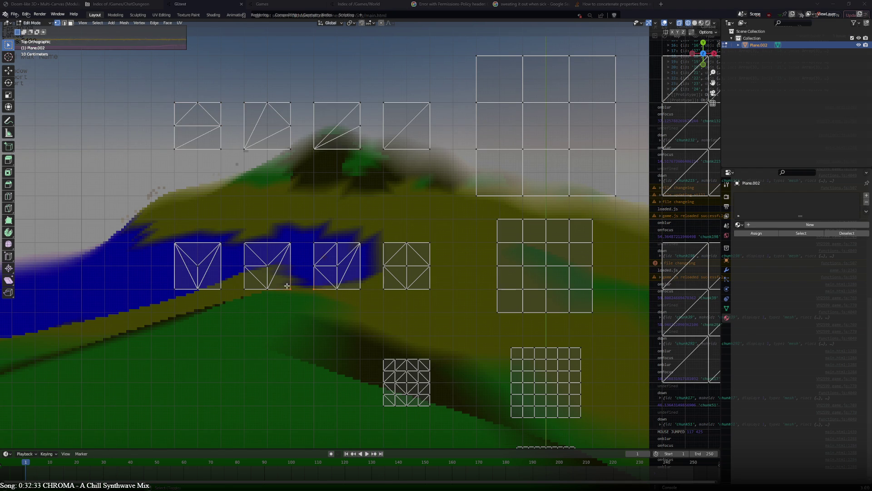
pyautogui.hotkey('ctrl', 'l')
pyautogui.press('x')
pyautogui.click(220, 293)
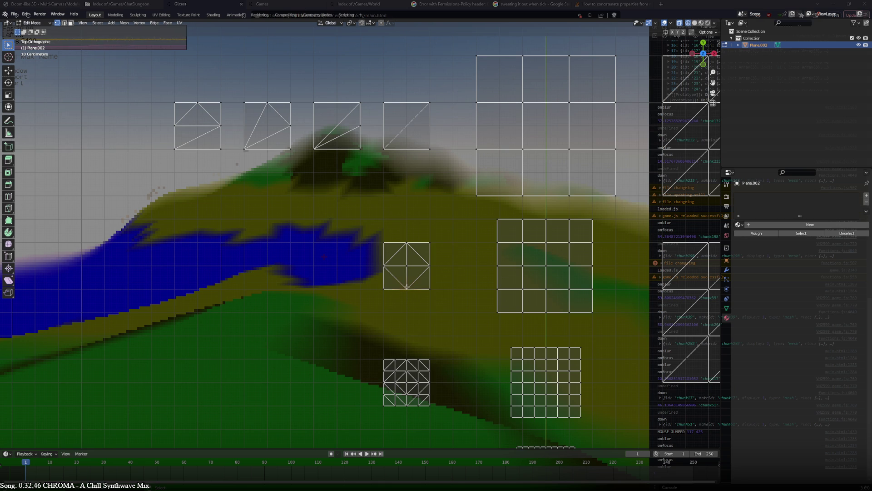
# Place a copy of the diamond tile 3 m left and subdivide its right edge.
pyautogui.hotkey('ctrl', 'l')
pyautogui.press('g')
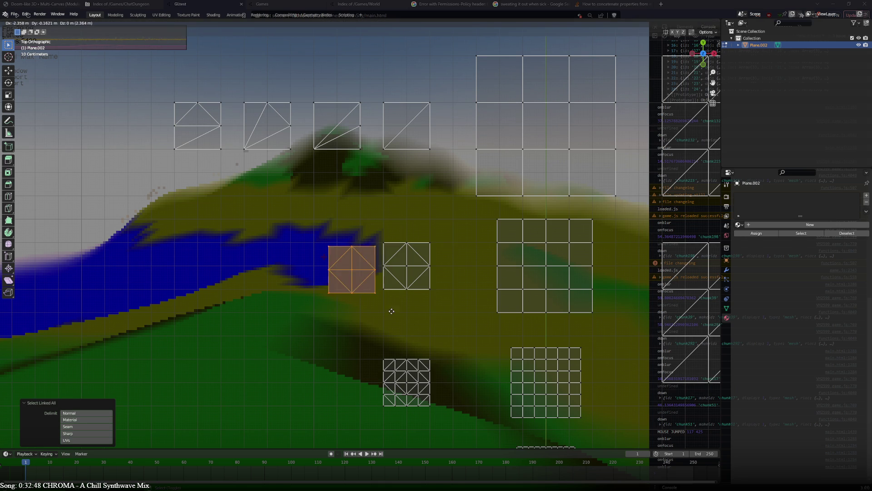
pyautogui.click(380, 309)
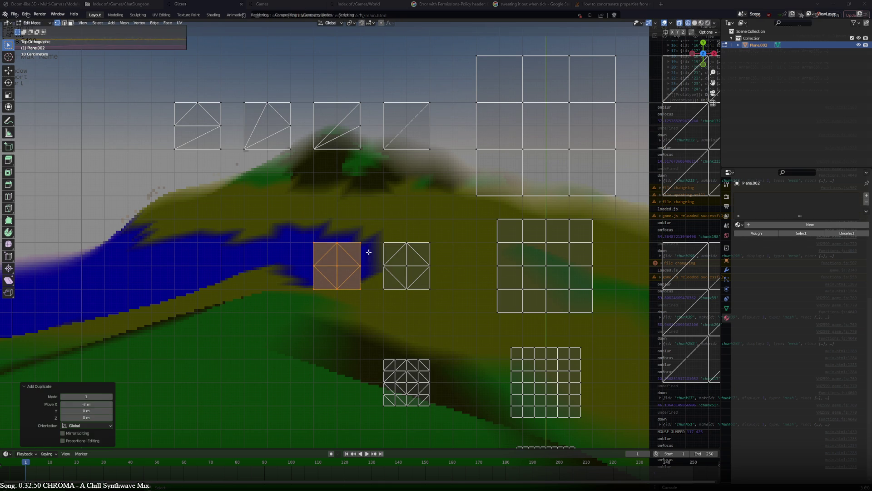
pyautogui.click(370, 263)
pyautogui.click(366, 288)
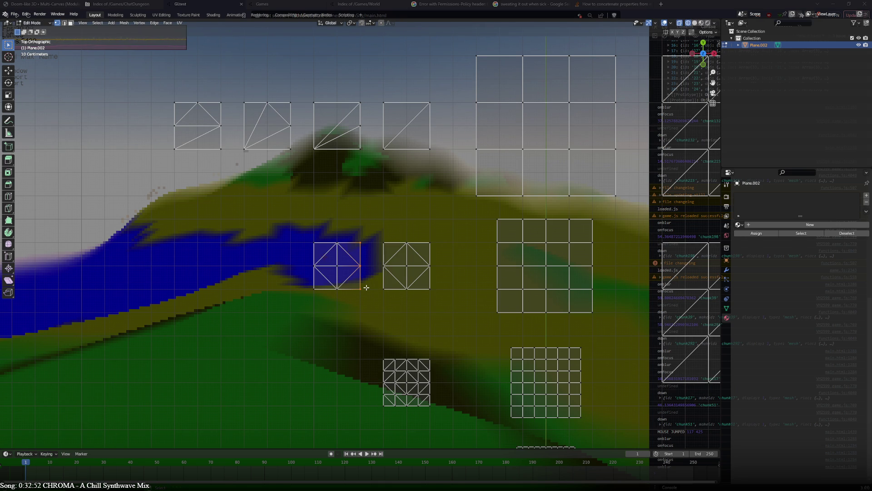
pyautogui.rightClick(366, 287)
pyautogui.click(366, 287)
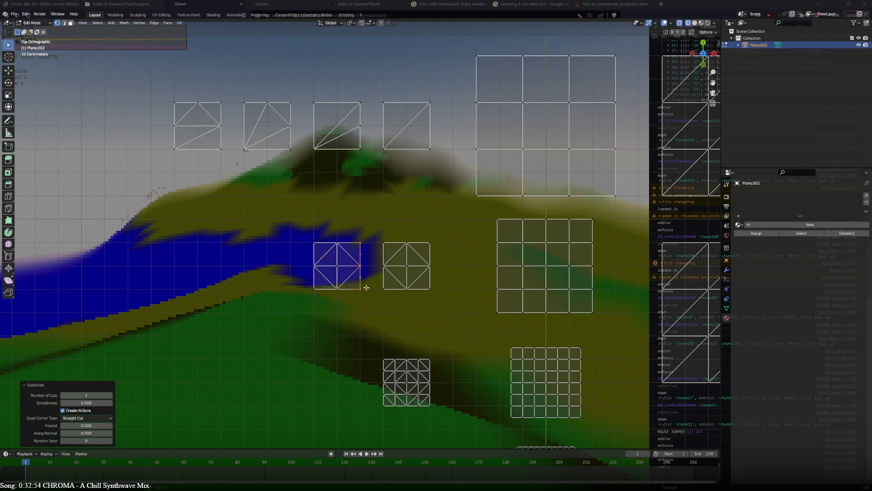
# Duplicate the tile another 3 m left, then delete that extra copy.
pyautogui.hotkey('ctrl', 'l')
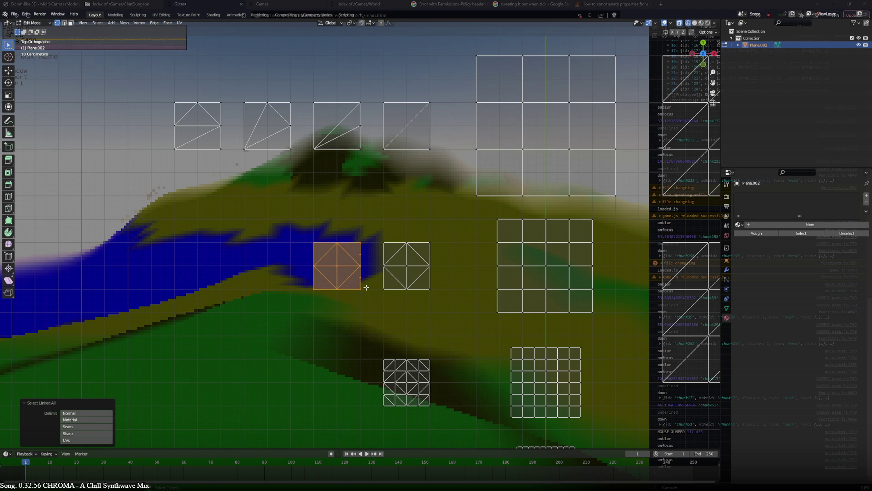
pyautogui.hotkey('shift', 'd')
pyautogui.click(296, 288)
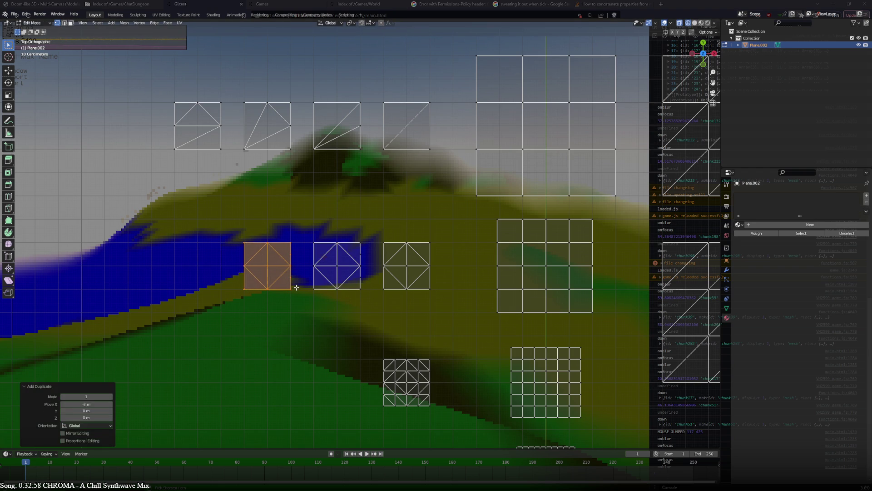
pyautogui.click(297, 239)
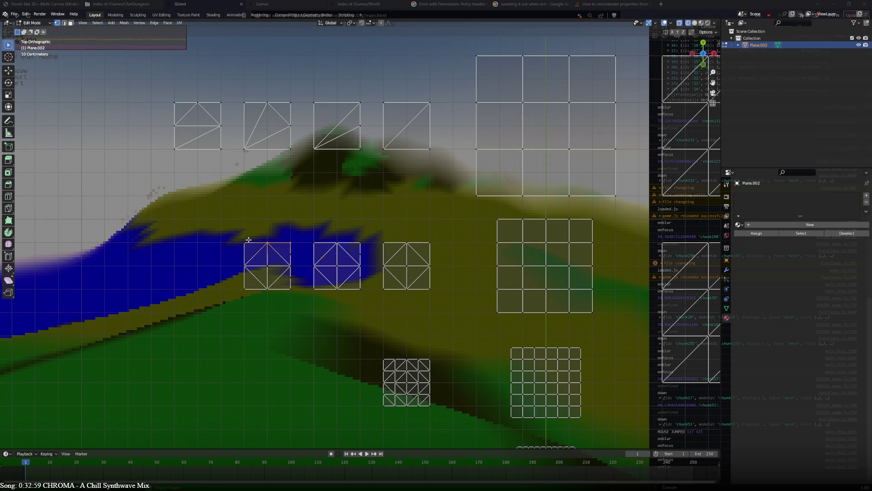
pyautogui.hotkey('ctrl', 'l')
pyautogui.press('x')
pyautogui.click(272, 285)
# Knife-cut from the right-edge midpoint to the centre and merge the cut vertices.
pyautogui.scroll(3, 340, 282)
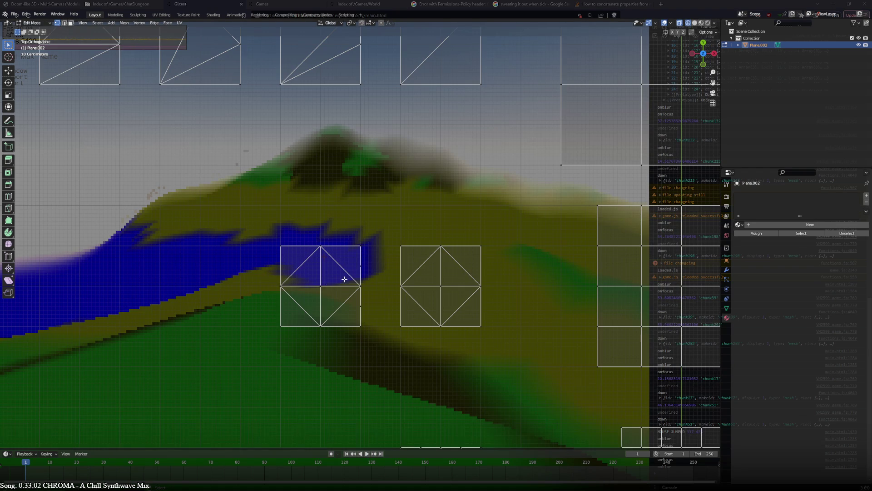
pyautogui.keyDown('shift'); pyautogui.moveTo(364, 278); pyautogui.dragTo(351, 236, button='middle'); pyautogui.keyUp('shift')
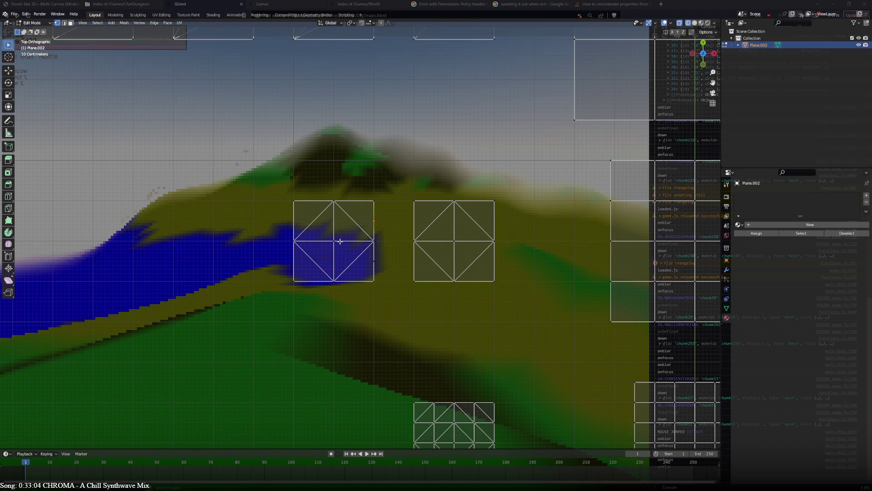
pyautogui.click(334, 241)
pyautogui.press('Return')
pyautogui.click(361, 254)
pyautogui.press('Return')
pyautogui.press('m')
pyautogui.click(340, 238)
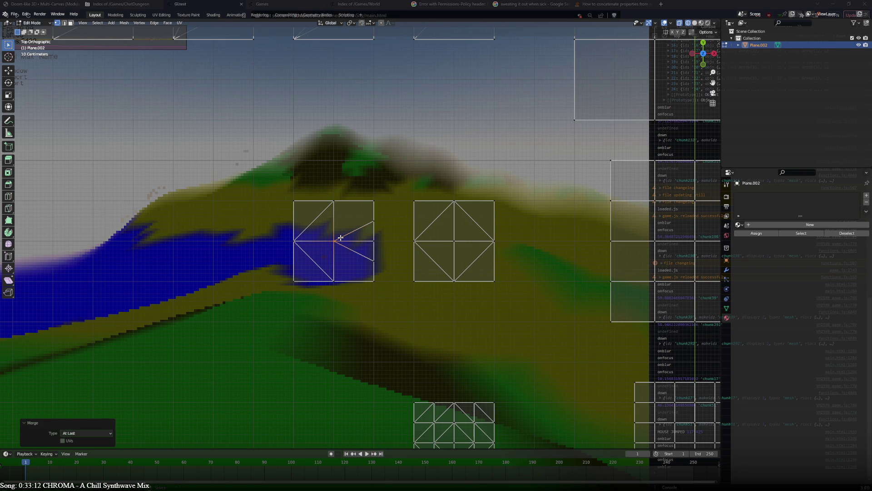
# Connect the centre to the top-right and bottom-right corners with J.
pyautogui.click(374, 200)
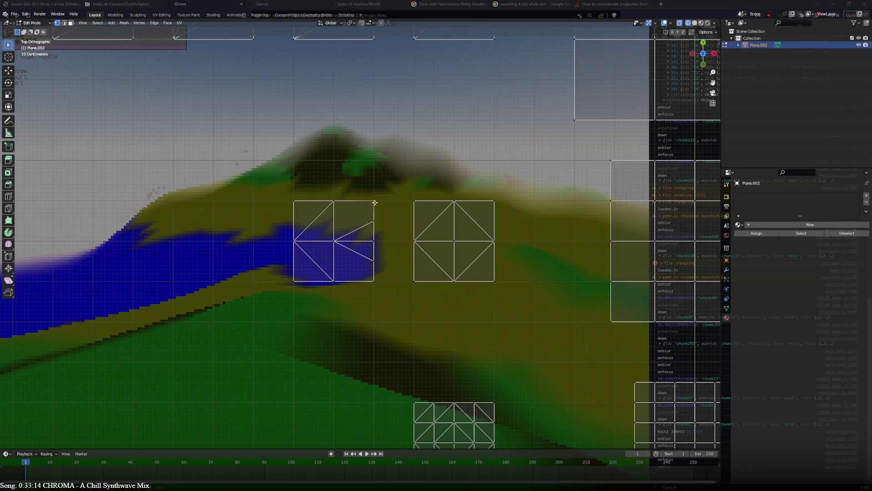
pyautogui.keyDown('shift'); pyautogui.click(341, 238); pyautogui.keyUp('shift')
pyautogui.press('j')
pyautogui.click(371, 279)
pyautogui.keyDown('shift'); pyautogui.click(335, 243); pyautogui.keyUp('shift')
pyautogui.press('j')
# Duplicate the radial-star tile and place the copy 3 m to the left.
pyautogui.scroll(-3, 336, 243)
pyautogui.scroll(1, 337, 244)
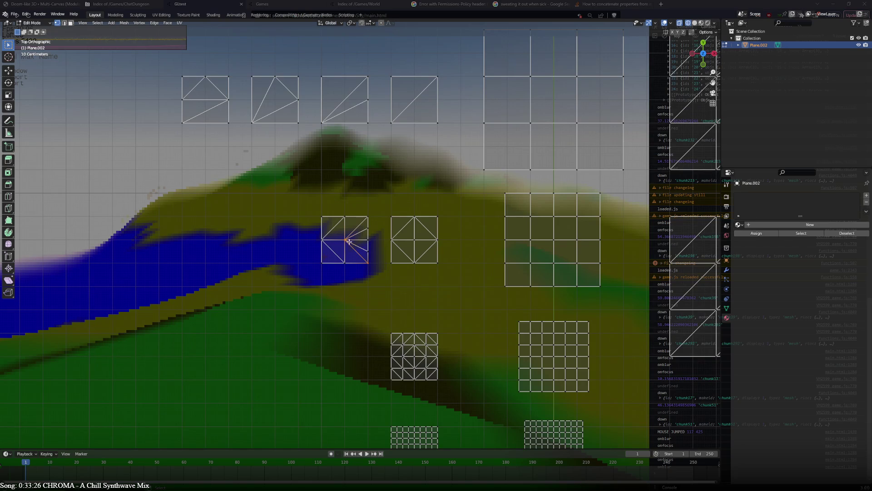
pyautogui.hotkey('ctrl', 'l')
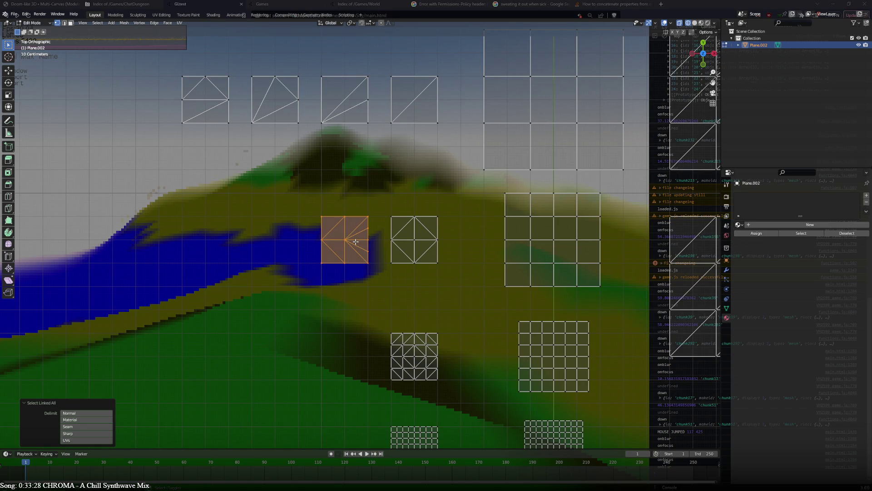
pyautogui.hotkey('shift', 'd')
pyautogui.click(286, 242)
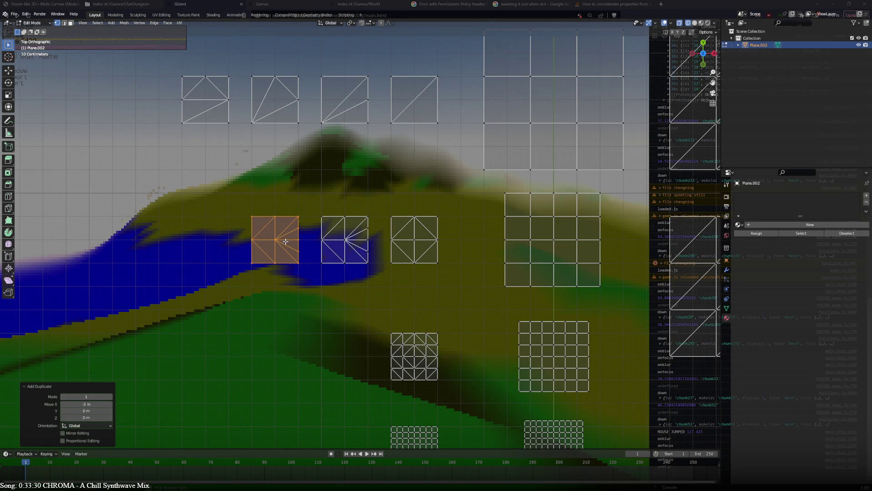
# Subdivide the copy's top edge and join the new midpoint to the right-side vertex.
pyautogui.click(288, 215)
pyautogui.press('2')
pyautogui.click(266, 213)
pyautogui.rightClick(267, 213)
pyautogui.click(268, 217)
pyautogui.press('1')
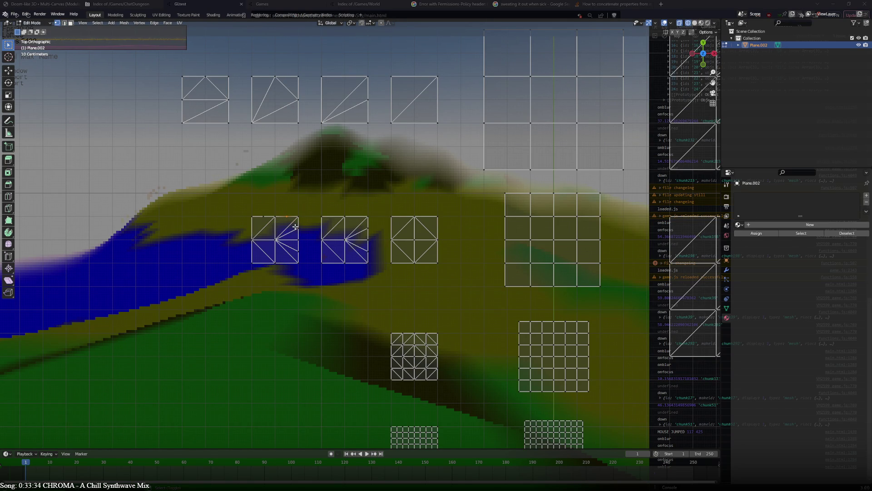
pyautogui.press('j')
pyautogui.click(264, 218)
# Slide the top-edge vertex rightward and merge it at the last selected vertex.
pyautogui.click(275, 239)
pyautogui.moveTo(263, 216); pyautogui.dragTo(287, 216)
pyautogui.press('m')
pyautogui.click(290, 224)
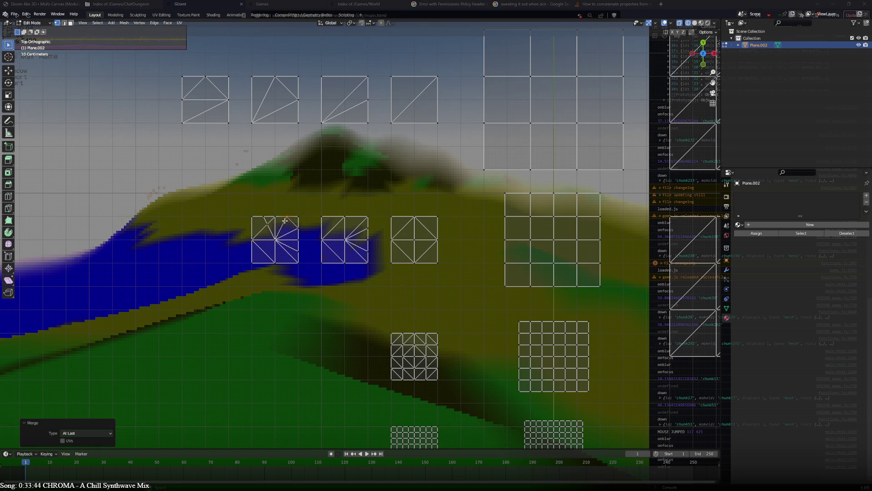
pyautogui.click(268, 224)
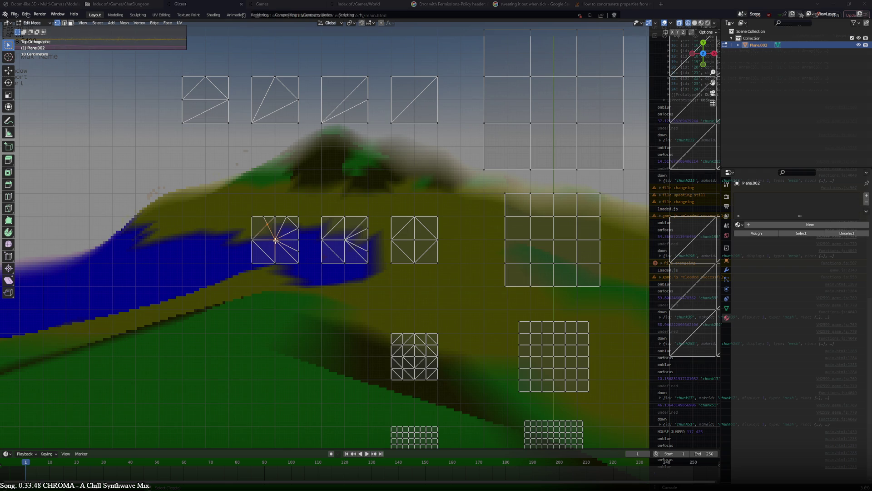
# Merge another vertex into the centre and select the whole reworked tile.
pyautogui.press('m')
pyautogui.click(275, 240)
pyautogui.click(275, 239)
pyautogui.keyDown('shift'); pyautogui.click(276, 239); pyautogui.keyUp('shift')
pyautogui.hotkey('ctrl', 'l')
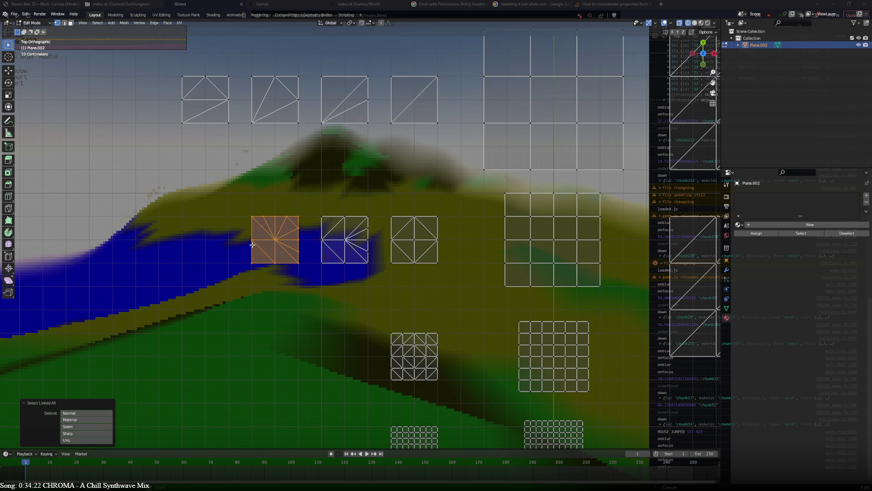
# Copy the reworked tile one slot left and subdivide its left edge.
pyautogui.hotkey('shift', 'd')
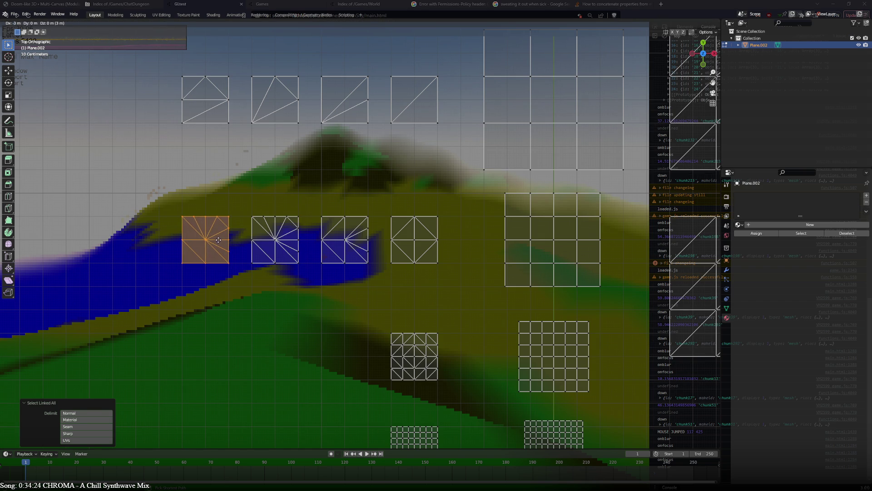
pyautogui.click(220, 239)
pyautogui.click(183, 226)
pyautogui.click(183, 226)
pyautogui.rightClick(182, 240)
pyautogui.click(184, 241)
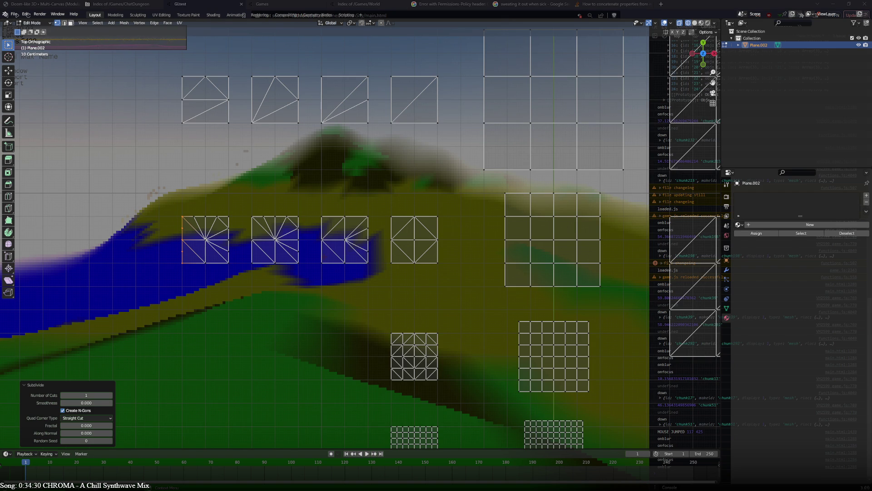
# Merge the vertices near the copy's top-left corner at the last selected vertex.
pyautogui.click(181, 229)
pyautogui.click(198, 236)
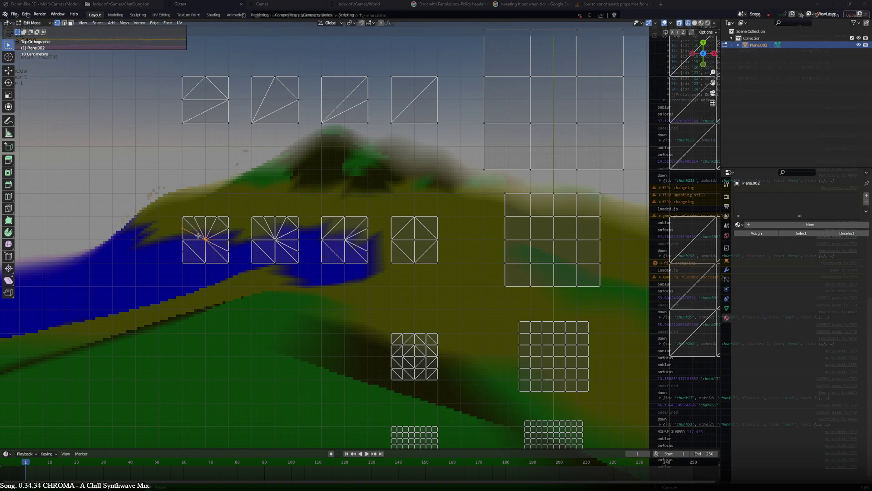
pyautogui.click(185, 263)
pyautogui.click(205, 240)
pyautogui.keyDown('shift'); pyautogui.click(196, 263); pyautogui.keyUp('shift')
pyautogui.click(194, 256)
pyautogui.click(195, 219)
pyautogui.click(182, 230)
pyautogui.press('m')
pyautogui.click(190, 226)
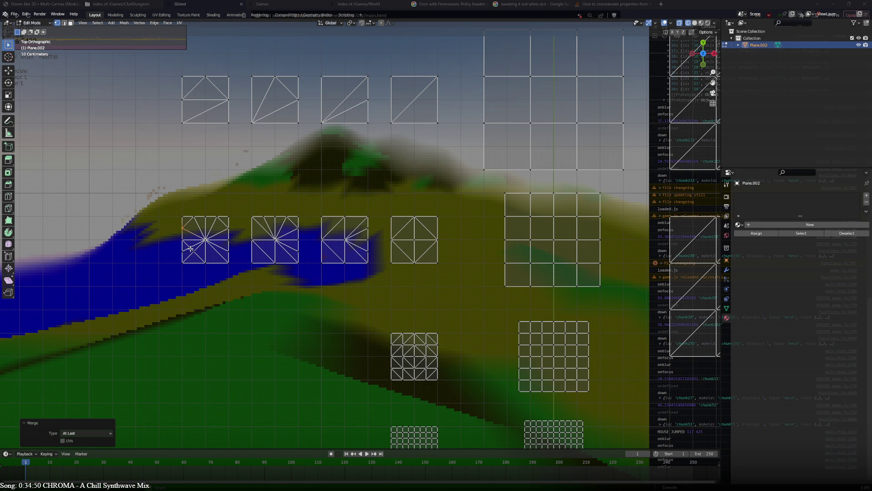
# Merge the stray fan vertices into the tile's centre vertex and select the whole tile.
pyautogui.click(191, 248)
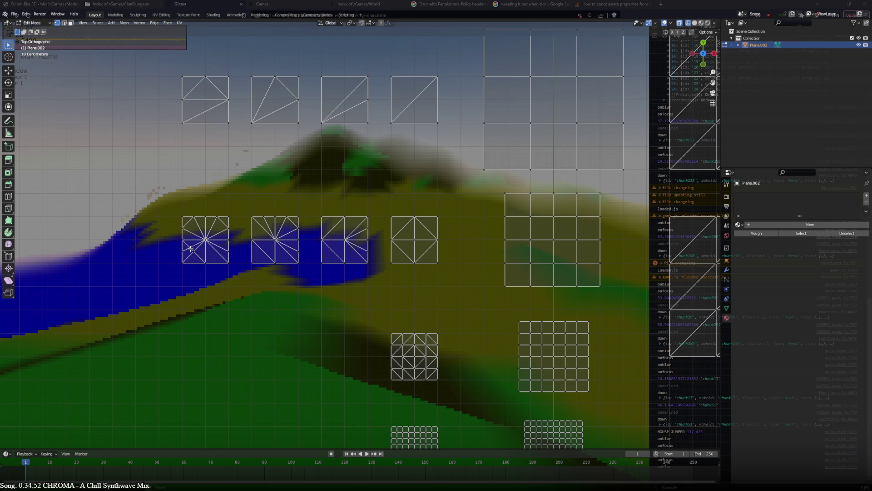
pyautogui.keyDown('shift'); pyautogui.click(206, 239); pyautogui.keyUp('shift')
pyautogui.press('m')
pyautogui.click(205, 241)
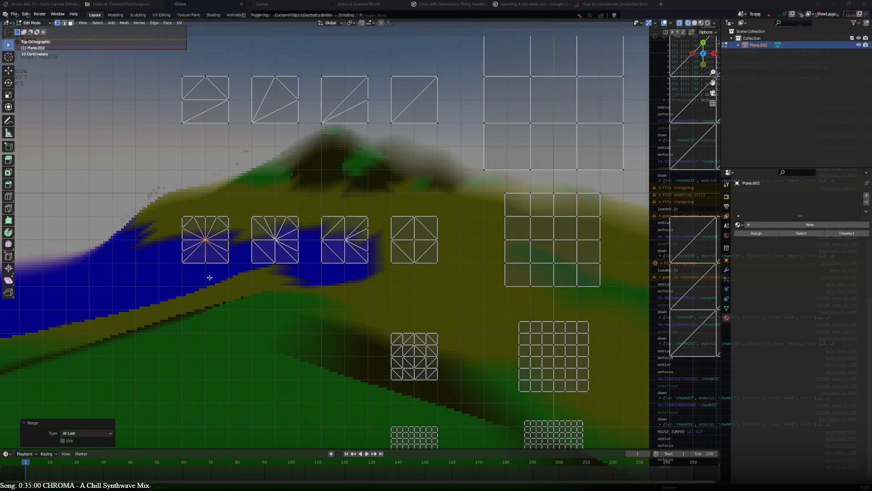
pyautogui.hotkey('ctrl', 'l')
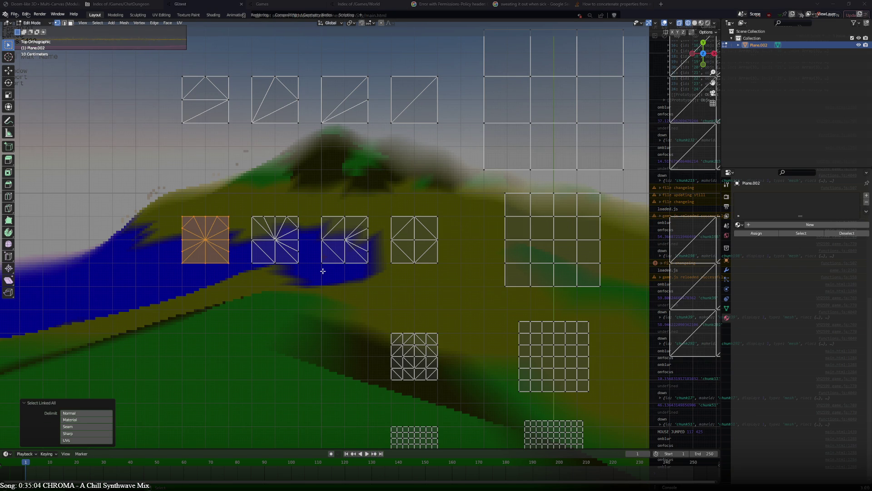
# Duplicate the third star tile of the middle row and place the copy below the row.
pyautogui.hotkey('ctrl', 'z')
pyautogui.hotkey('ctrl', 'l')
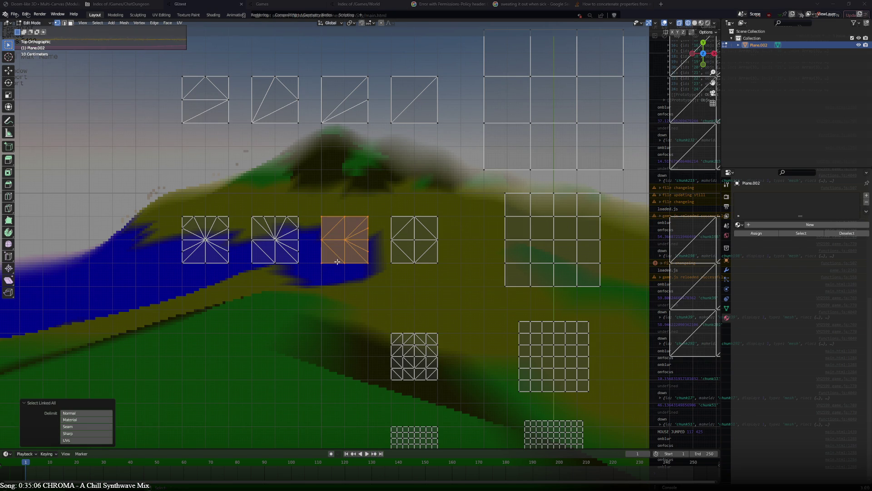
pyautogui.press('g')
pyautogui.click(339, 322)
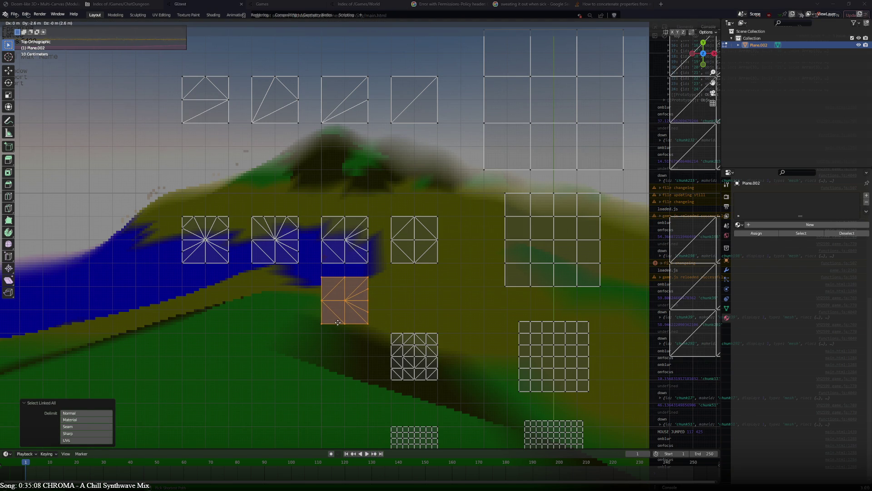
# Merge the copy's extra vertices into its top and bottom vertices.
pyautogui.click(345, 275)
pyautogui.keyDown('shift'); pyautogui.click(344, 275); pyautogui.keyUp('shift')
pyautogui.press('m')
pyautogui.click(361, 306)
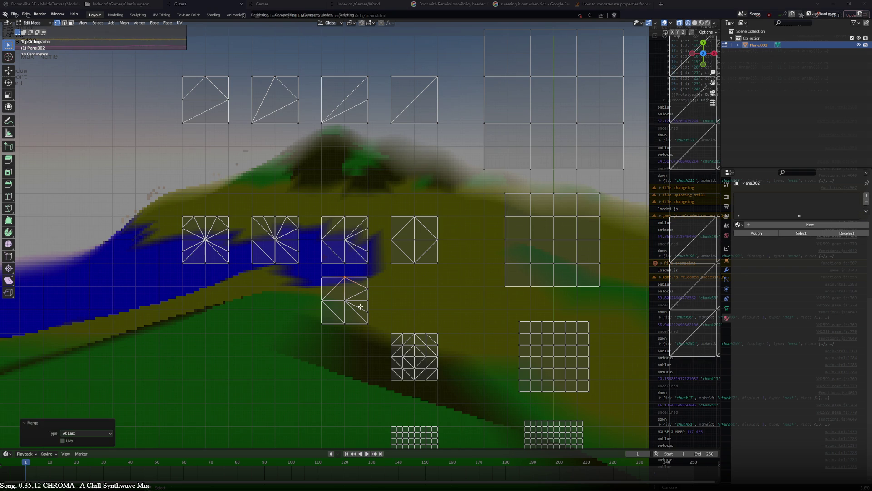
pyautogui.click(361, 306)
pyautogui.keyDown('shift'); pyautogui.click(347, 324); pyautogui.keyUp('shift')
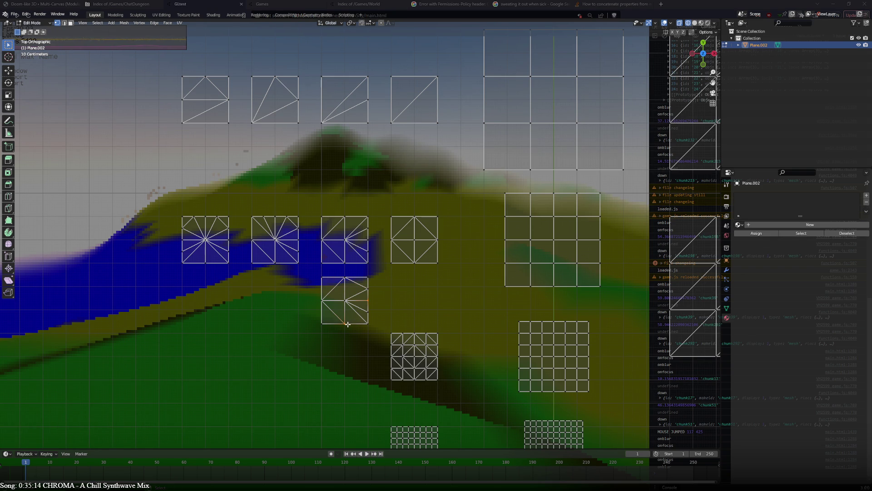
pyautogui.click(360, 321)
pyautogui.keyDown('shift'); pyautogui.click(345, 323); pyautogui.keyUp('shift')
pyautogui.press('m')
pyautogui.click(346, 324)
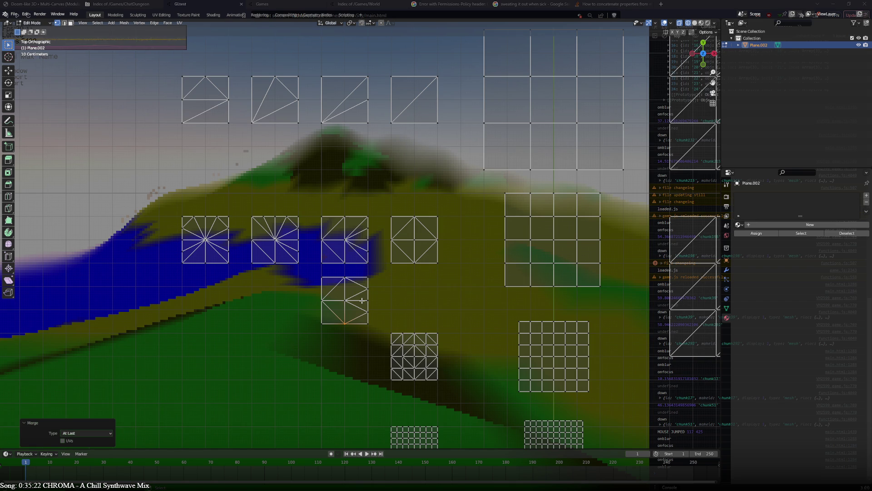
# Delete the original third tile and move the edited copy up into its slot.
pyautogui.press('l')
pyautogui.press('x')
pyautogui.click(367, 260)
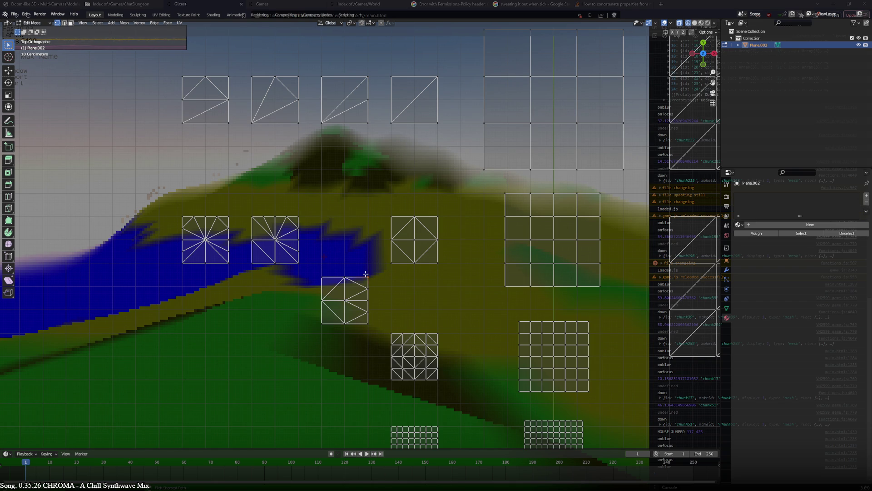
pyautogui.hotkey('ctrl', 'l')
pyautogui.press('g')
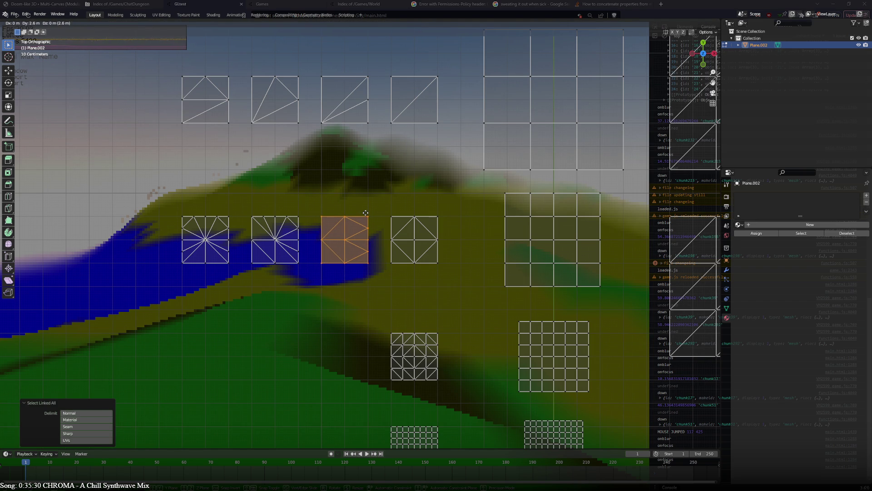
# Drop the reworked copy into the third slot, then duplicate the second star tile 3 m below.
pyautogui.click(366, 213)
pyautogui.click(305, 233)
pyautogui.hotkey('ctrl', 'l')
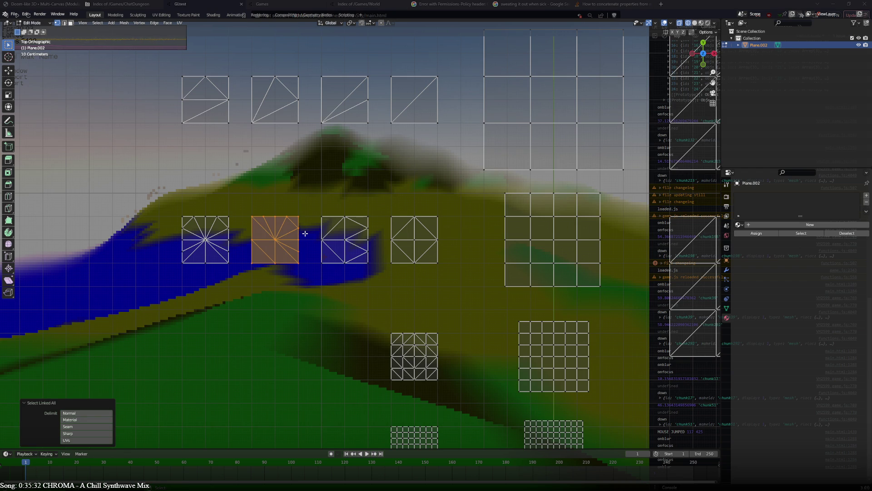
pyautogui.press('g')
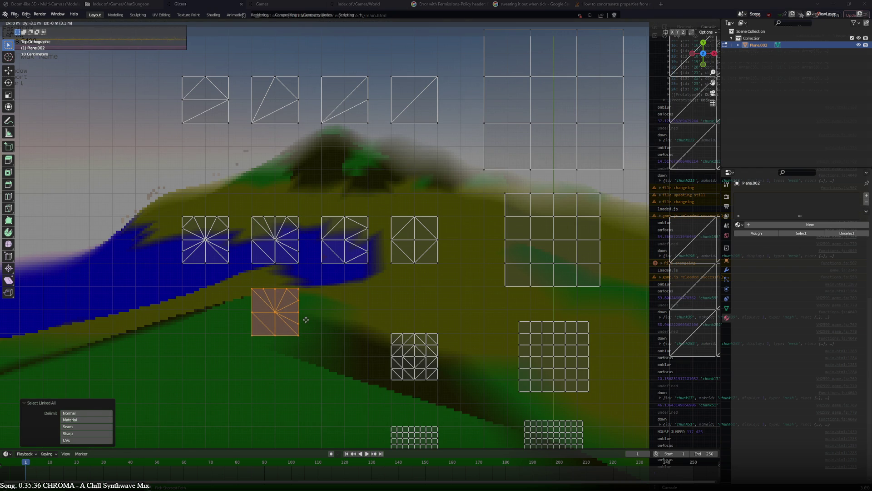
pyautogui.click(306, 320)
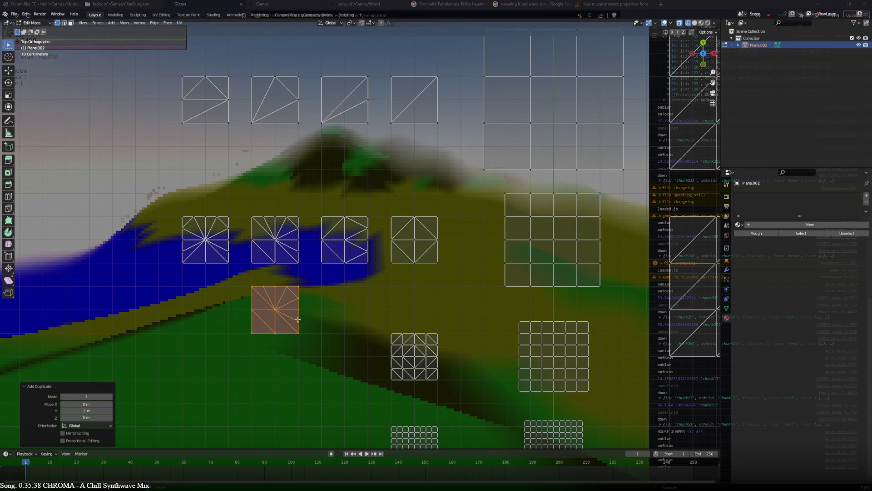
# Connect the copy's bottom-middle and right-middle vertices, then merge the upper-right vertex into the bottom edge.
pyautogui.click(298, 322)
pyautogui.keyDown('shift'); pyautogui.click(278, 334); pyautogui.keyUp('shift')
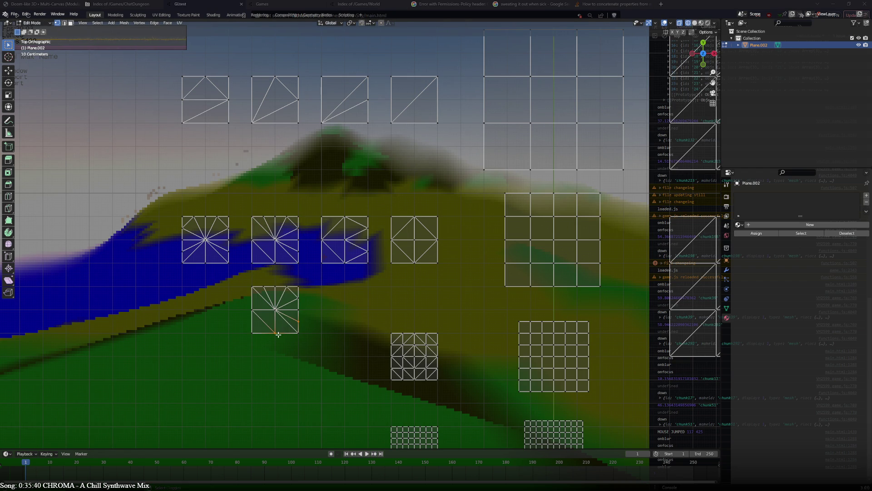
pyautogui.press('j')
pyautogui.click(299, 298)
pyautogui.keyDown('shift'); pyautogui.click(275, 333); pyautogui.keyUp('shift')
pyautogui.press('m')
pyautogui.press('l')
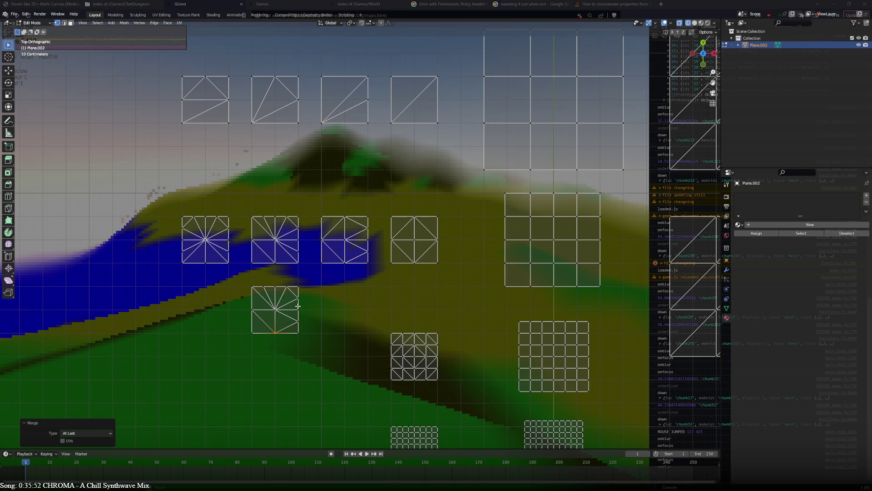
# Merge the copy's top-left vertices together.
pyautogui.click(266, 288)
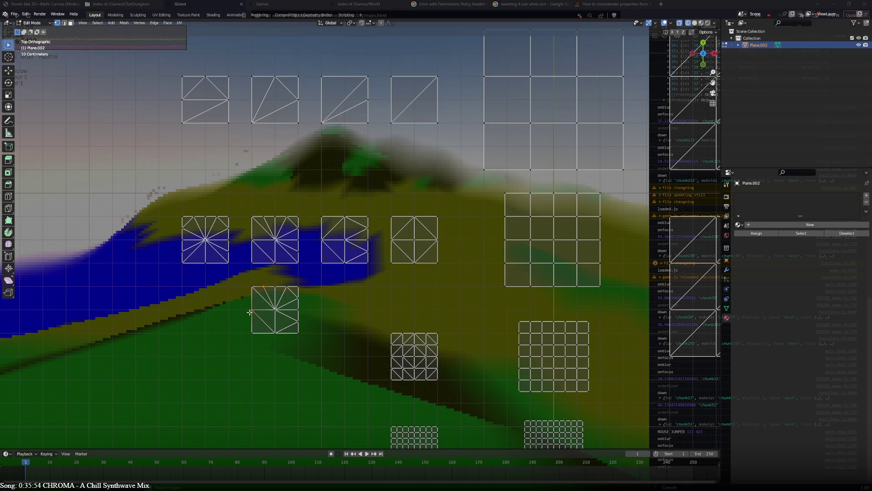
pyautogui.hotkey('ctrl', 'z')
pyautogui.click(262, 298)
pyautogui.keyDown('shift'); pyautogui.click(263, 288); pyautogui.keyUp('shift')
pyautogui.press('m')
pyautogui.click(263, 288)
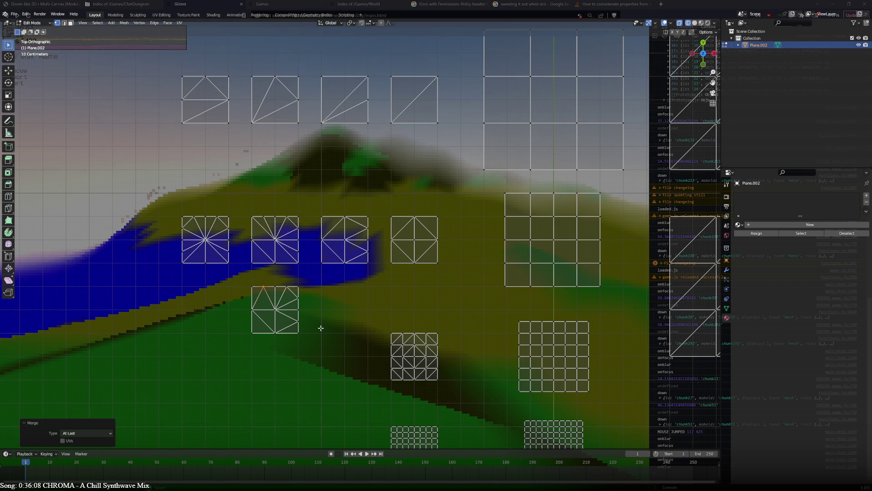
# Delete the original second tile and move the edited copy up into its slot.
pyautogui.click(296, 267)
pyautogui.hotkey('ctrl', 'l')
pyautogui.press('x')
pyautogui.click(296, 268)
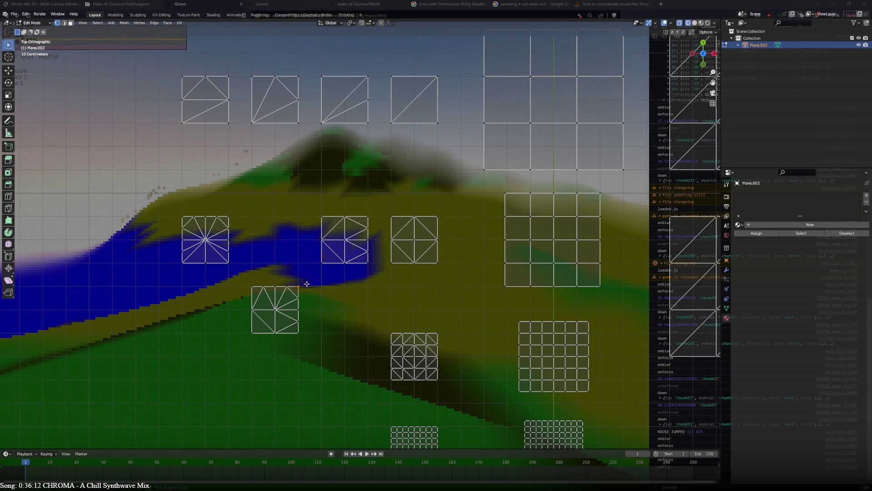
pyautogui.click(306, 283)
pyautogui.hotkey('ctrl', 'l')
pyautogui.press('g')
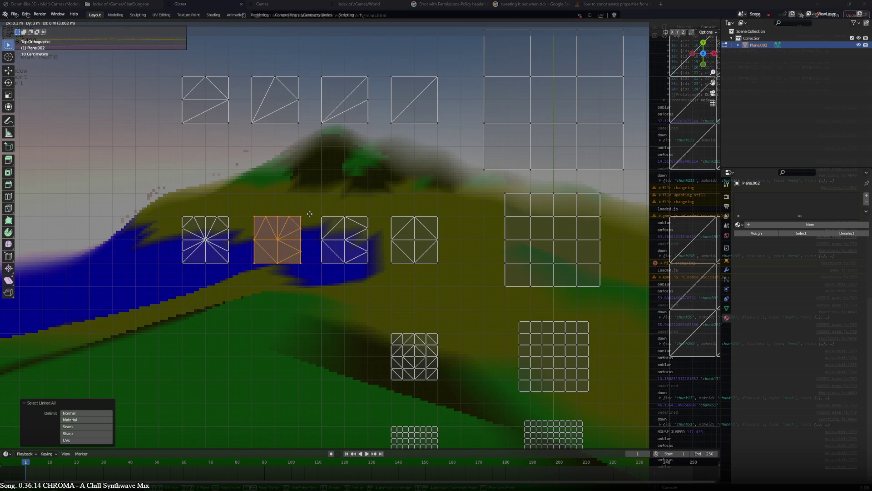
# Place the edited copy in the second slot and zoom in on the leftmost star tile.
pyautogui.click(307, 213)
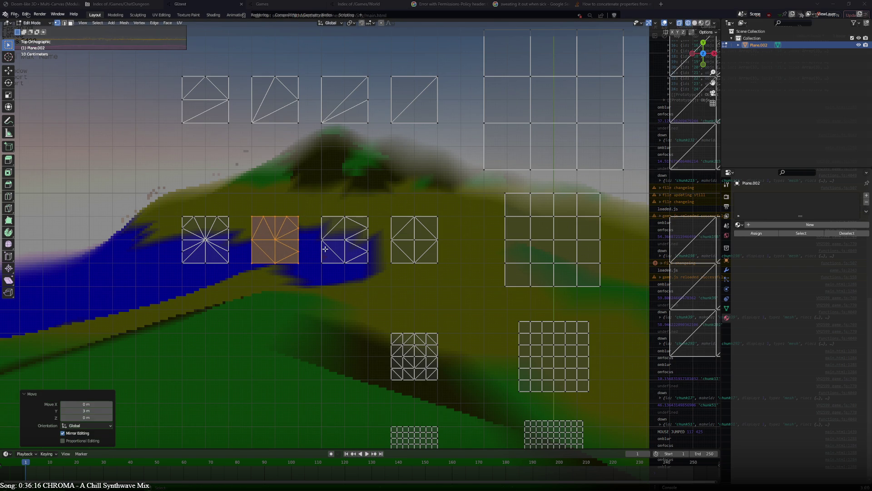
pyautogui.click(234, 232)
pyautogui.hotkey('ctrl', 'l')
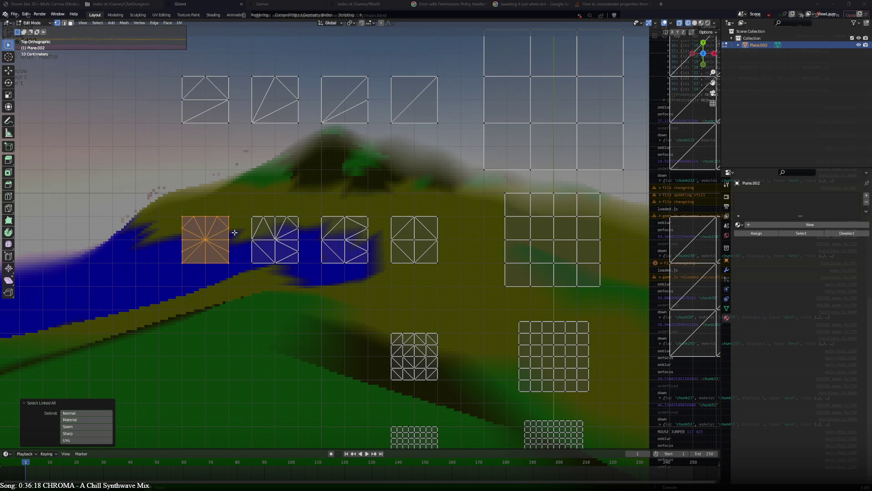
pyautogui.moveTo(234, 232)
pyautogui.keyDown('shift'); pyautogui.mouseDown(button='middle')
pyautogui.moveTo(452, 232)
pyautogui.moveTo(379, 231)
pyautogui.mouseUp(button='middle'); pyautogui.keyUp('shift')
pyautogui.scroll(2, 380, 231)
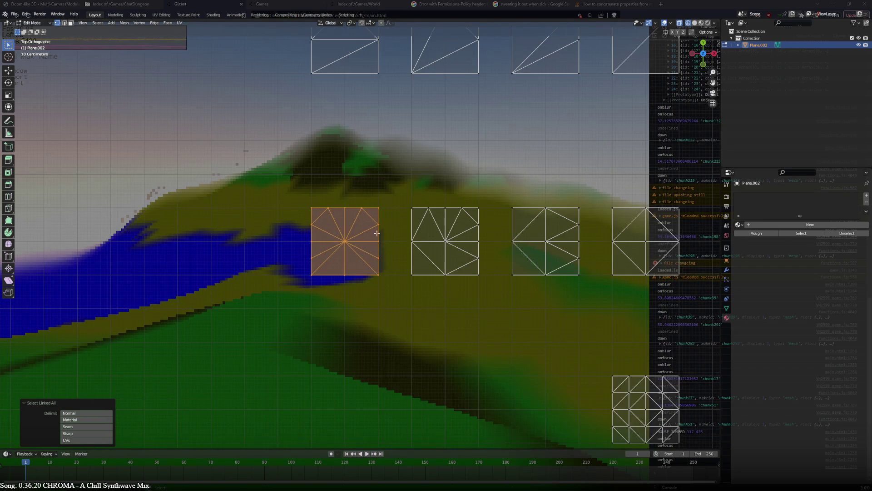
# Select the right-side, bottom and lower-right triangle edges of the leftmost tile.
pyautogui.click(379, 230)
pyautogui.scroll(-1, 363, 228)
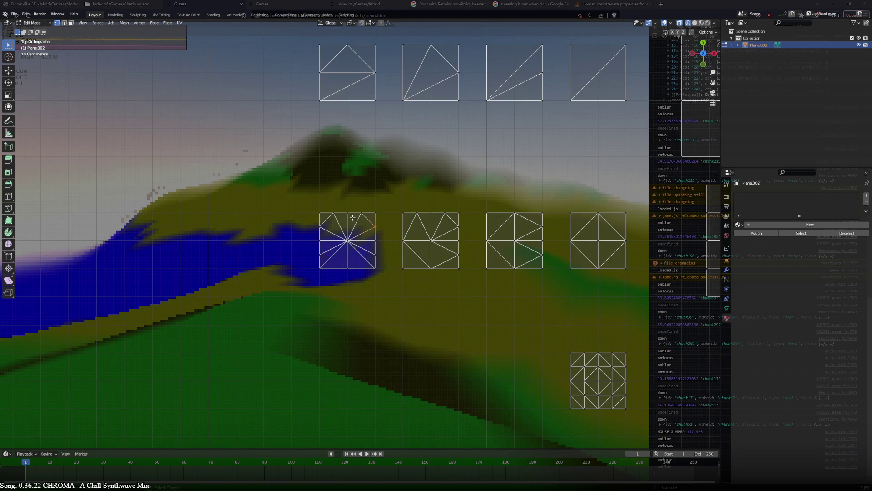
pyautogui.click(373, 244)
pyautogui.keyDown('shift'); pyautogui.click(348, 274); pyautogui.keyUp('shift')
pyautogui.click(355, 264)
pyautogui.keyDown('shift'); pyautogui.click(375, 262); pyautogui.keyUp('shift')
pyautogui.keyDown('shift'); pyautogui.click(361, 268); pyautogui.keyUp('shift')
# Merge the leftmost tile's lower-fan vertices into a single vertex.
pyautogui.click(321, 240)
pyautogui.click(326, 258)
pyautogui.keyDown('shift'); pyautogui.click(360, 265); pyautogui.keyUp('shift')
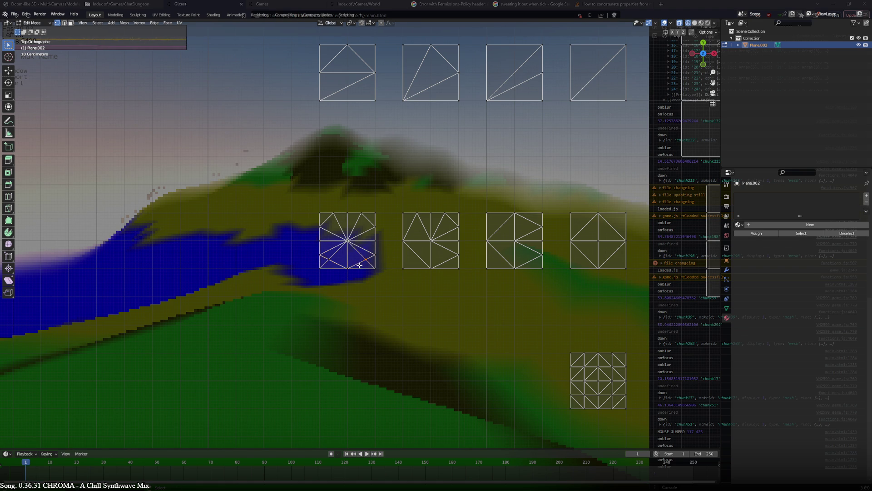
pyautogui.press('m')
pyautogui.click(334, 252)
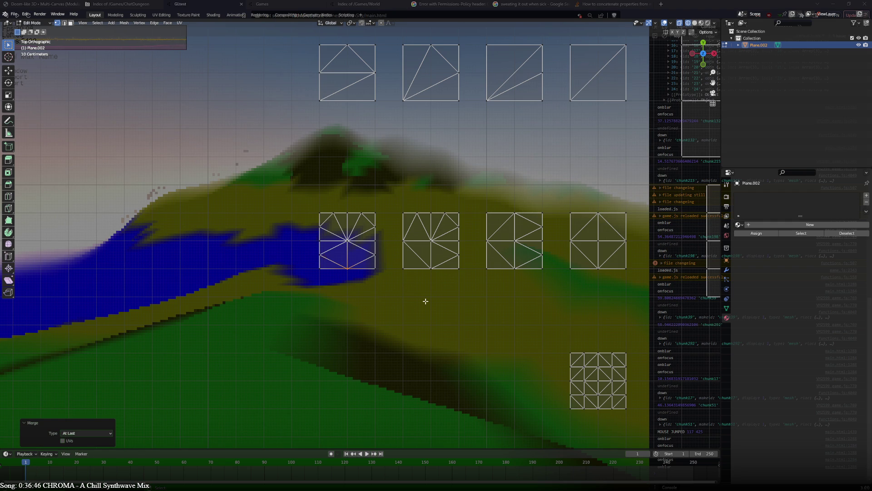
pyautogui.keyDown('shift'); pyautogui.moveTo(467, 308); pyautogui.dragTo(314, 243, button='middle'); pyautogui.keyUp('shift')
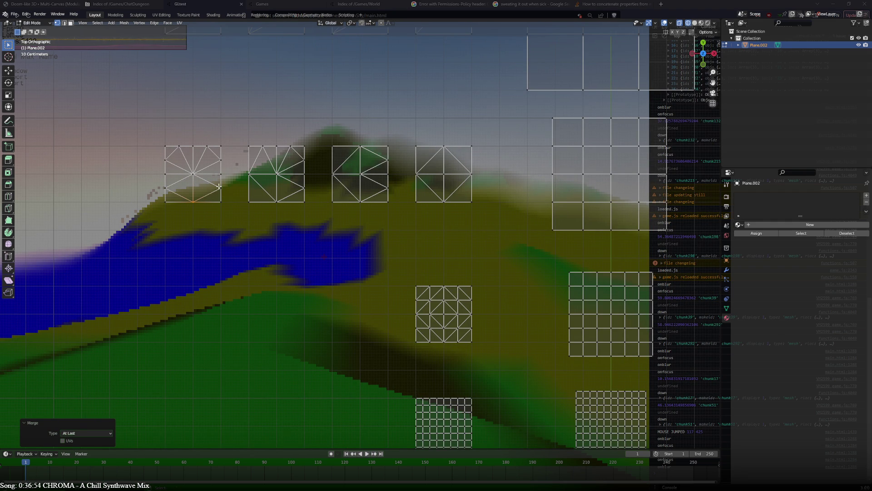
# Duplicate the whole small triangulated grid and drop the copy just above the second star tile.
pyautogui.scroll(-2, 320, 252)
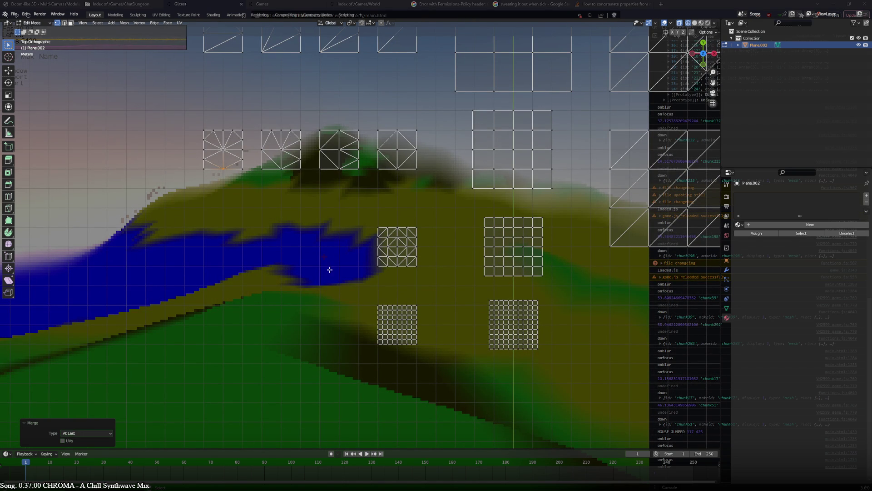
pyautogui.keyDown('shift'); pyautogui.moveTo(331, 219); pyautogui.dragTo(302, 298, button='middle'); pyautogui.keyUp('shift')
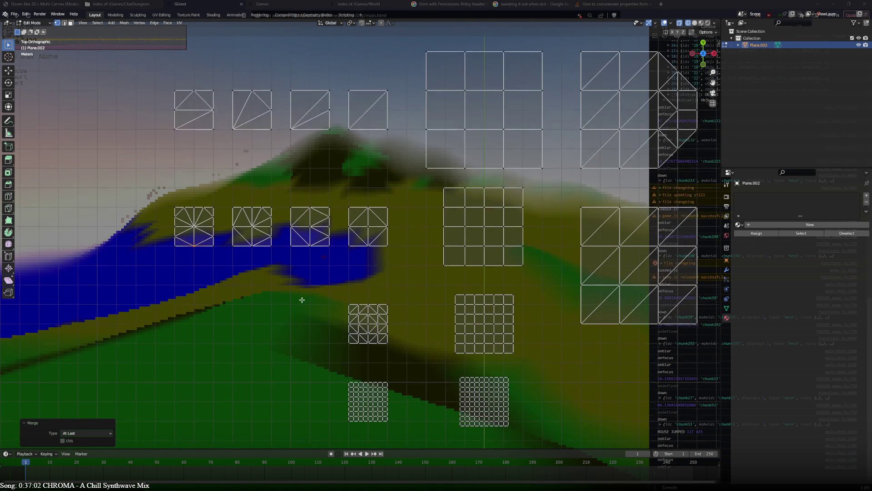
pyautogui.click(355, 307)
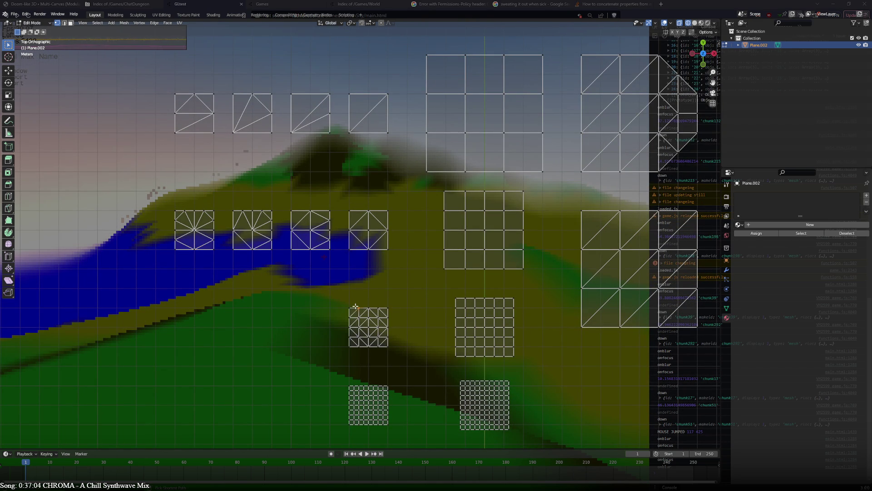
pyautogui.hotkey('ctrl', 'l')
pyautogui.press('g')
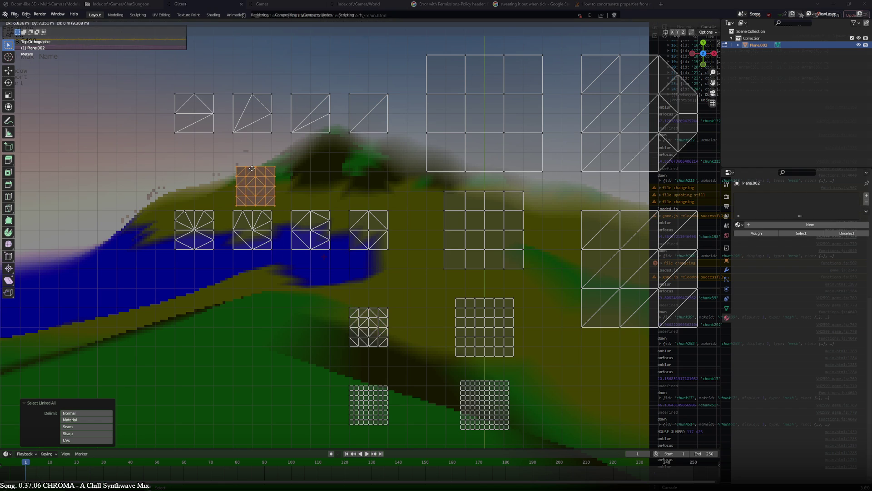
pyautogui.click(249, 172)
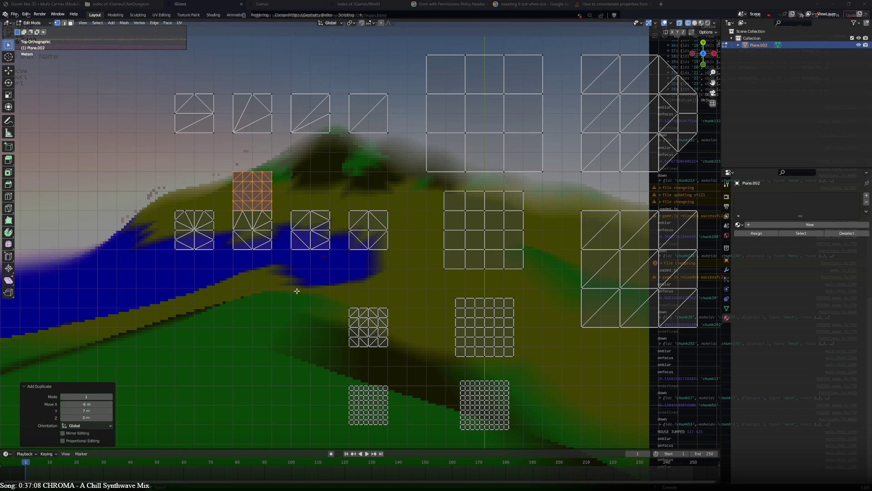
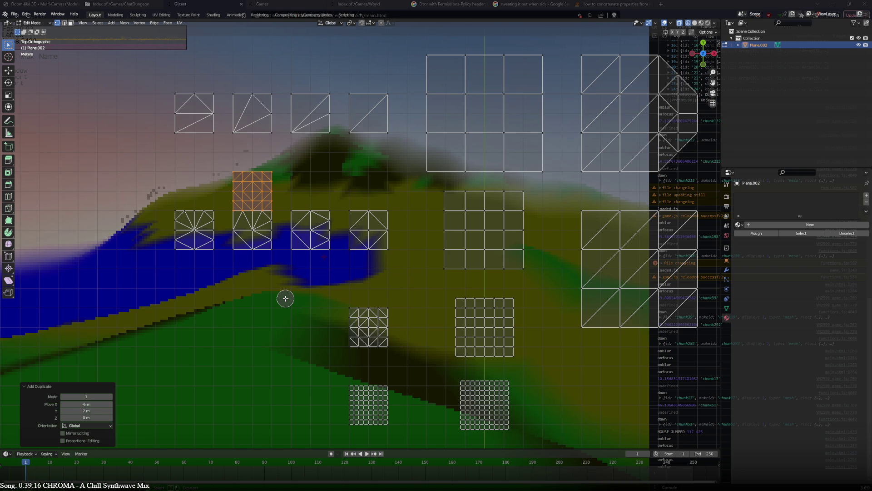
# Delete the duplicated orange tile, then join the third top tile's corner to its right midpoint and merge into a ▷ shape.
pyautogui.press('x')
pyautogui.click(286, 298)
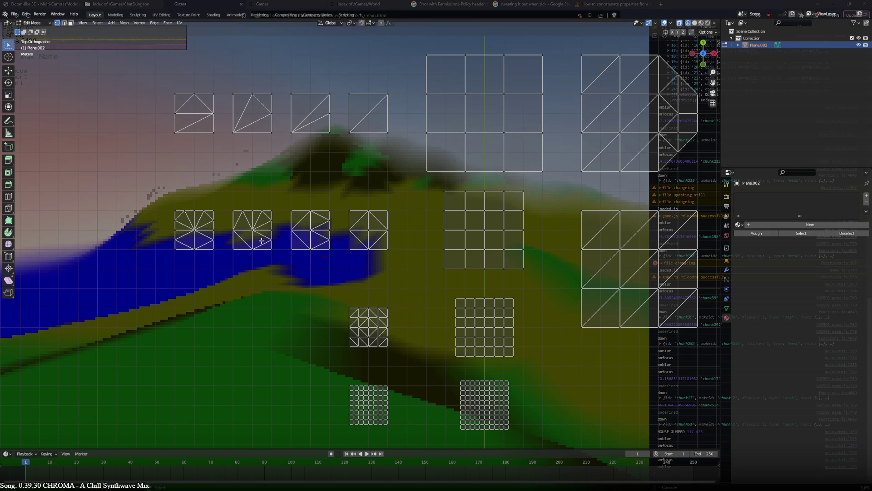
pyautogui.click(296, 101)
pyautogui.press('j')
pyautogui.hotkey('ctrl', 'x')
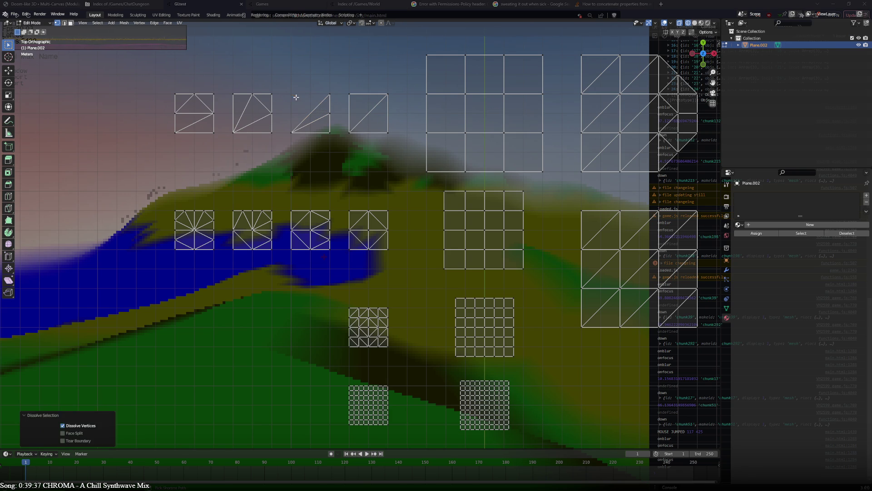
pyautogui.hotkey('ctrl', 'z')
pyautogui.press('m')
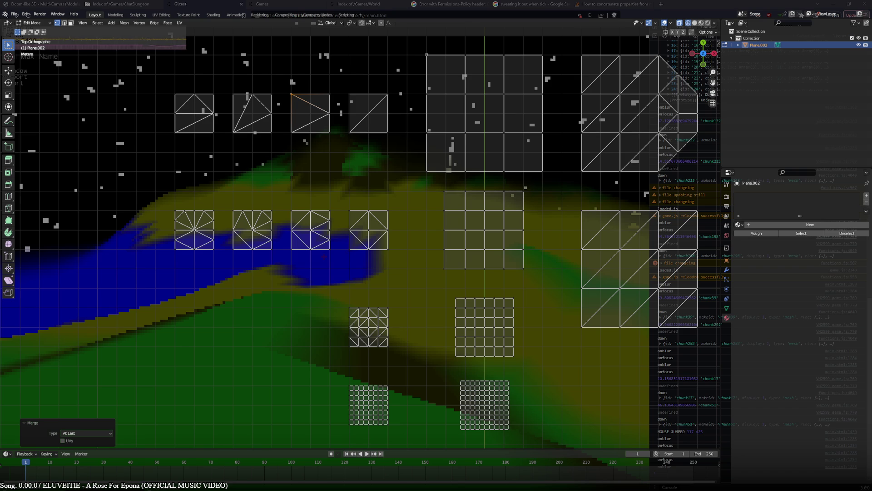
# Use a control at the lower-left of the Blender window after the triangle-pattern tile grid is finished.
pyautogui.click(21, 461)
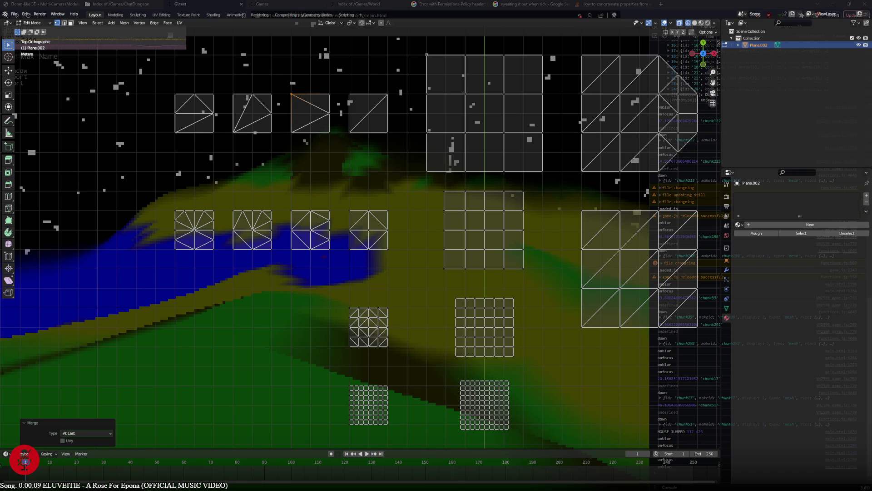